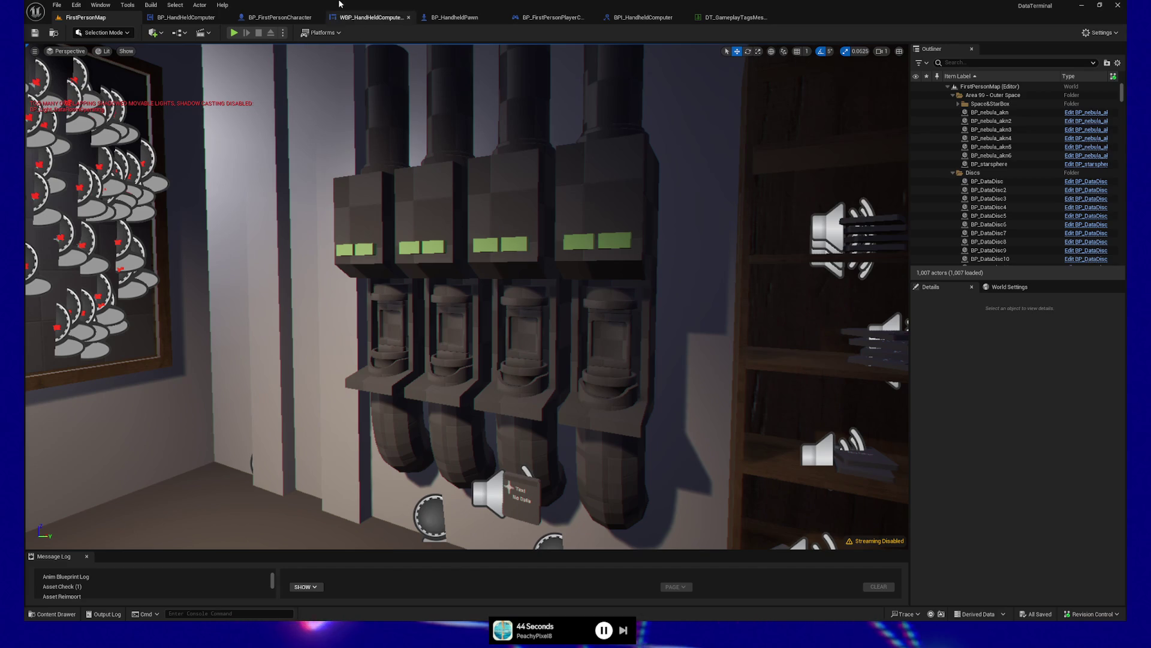
Play-test FirstPersonMap, open and dismiss the teal message panel several times, then stop the test
{"action": "left_click", "coordinate": [235, 33]}
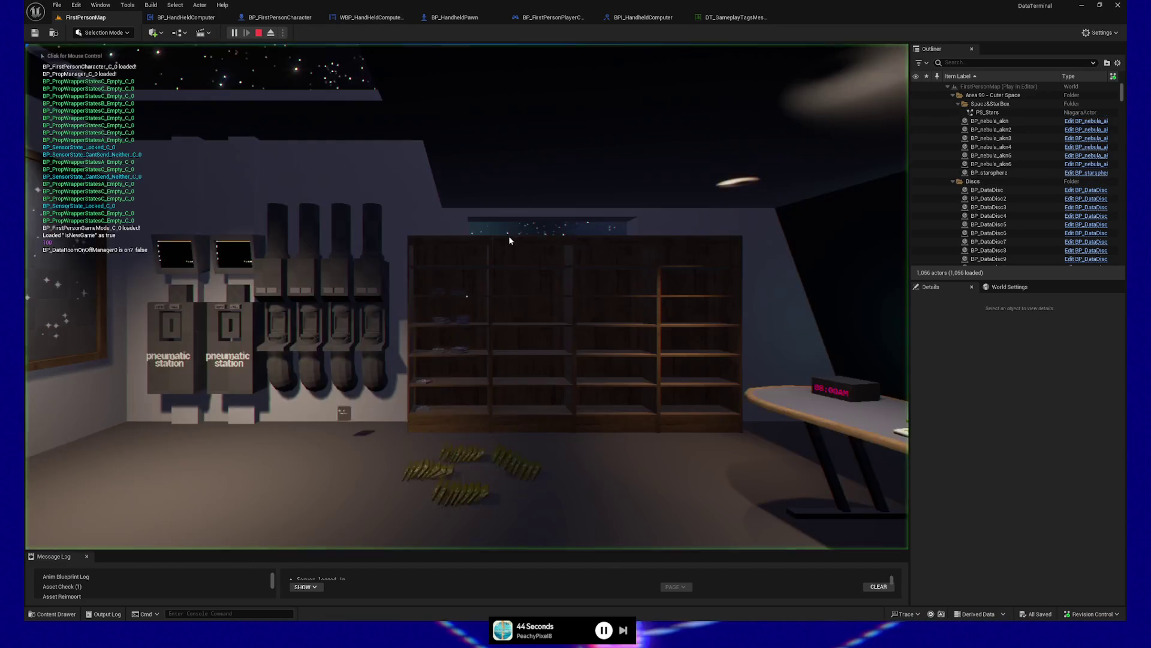
{"action": "left_click", "coordinate": [509, 240]}
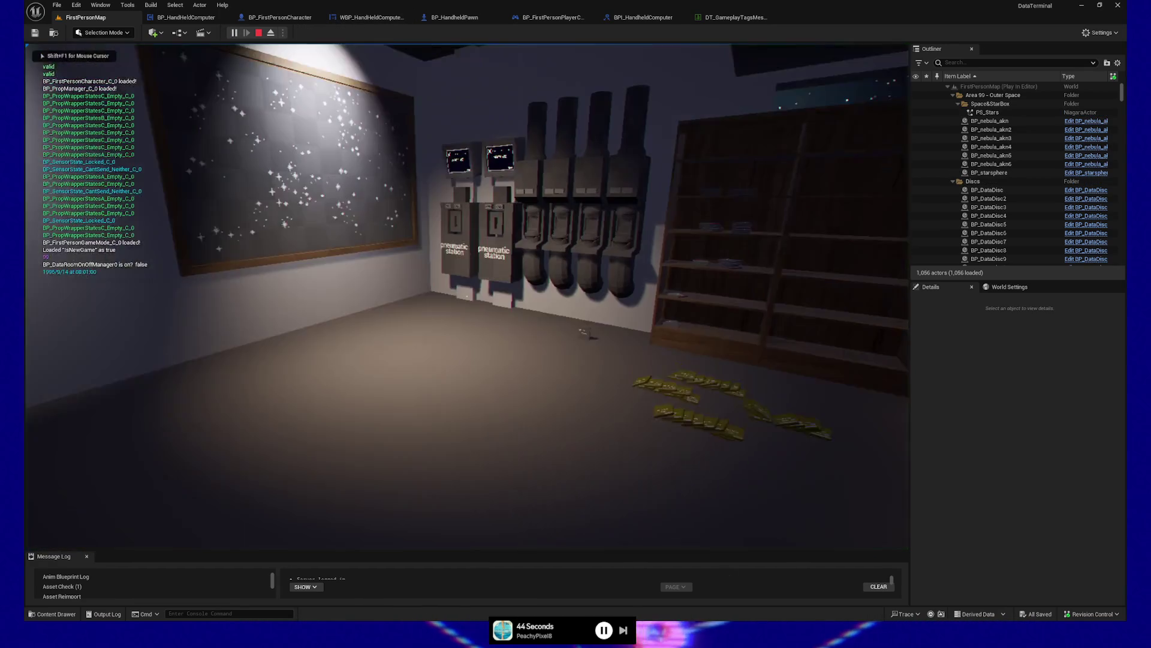
{"action": "left_click", "coordinate": [469, 299]}
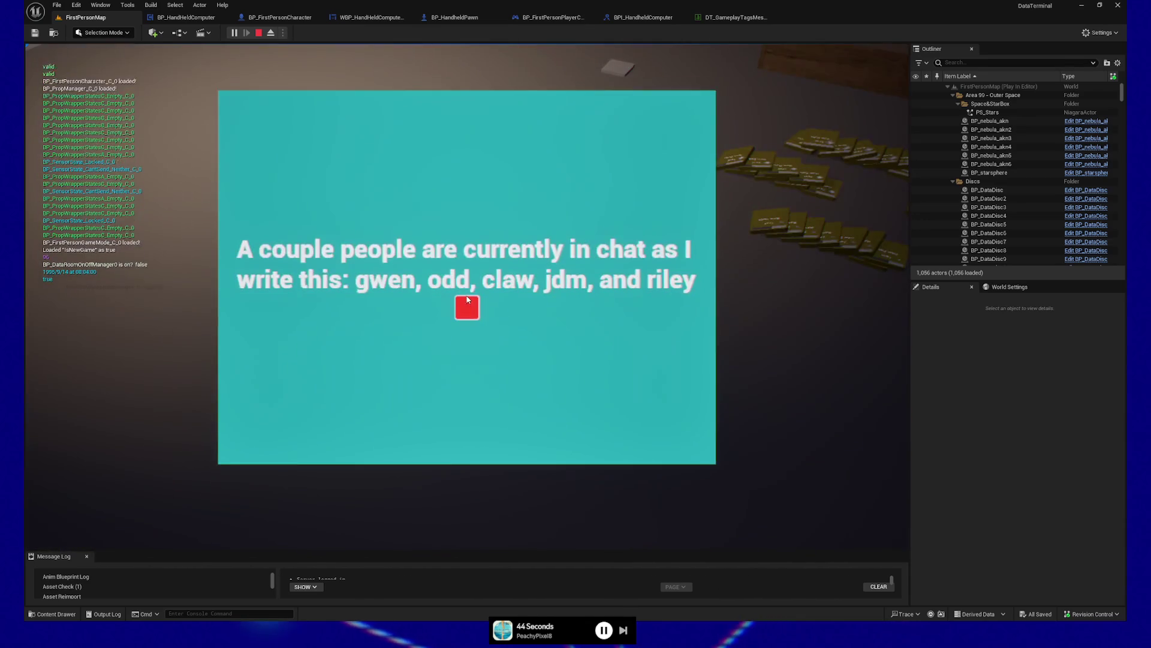
{"action": "left_click", "coordinate": [469, 299]}
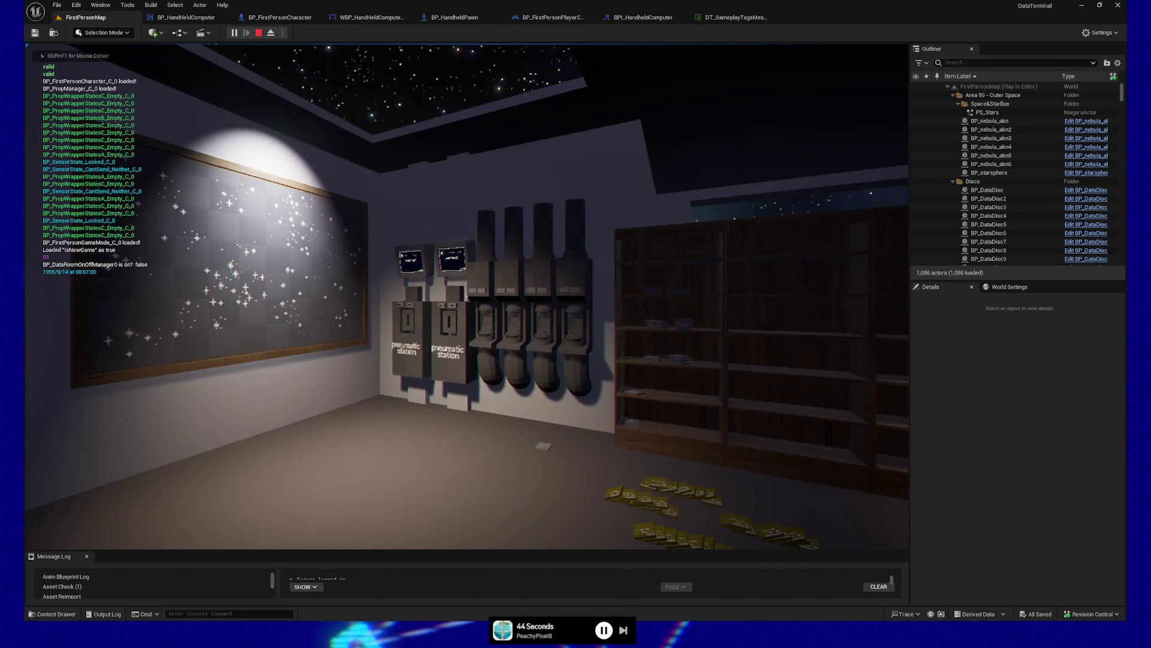
{"action": "left_click", "coordinate": [510, 241]}
{"action": "left_click", "coordinate": [469, 299]}
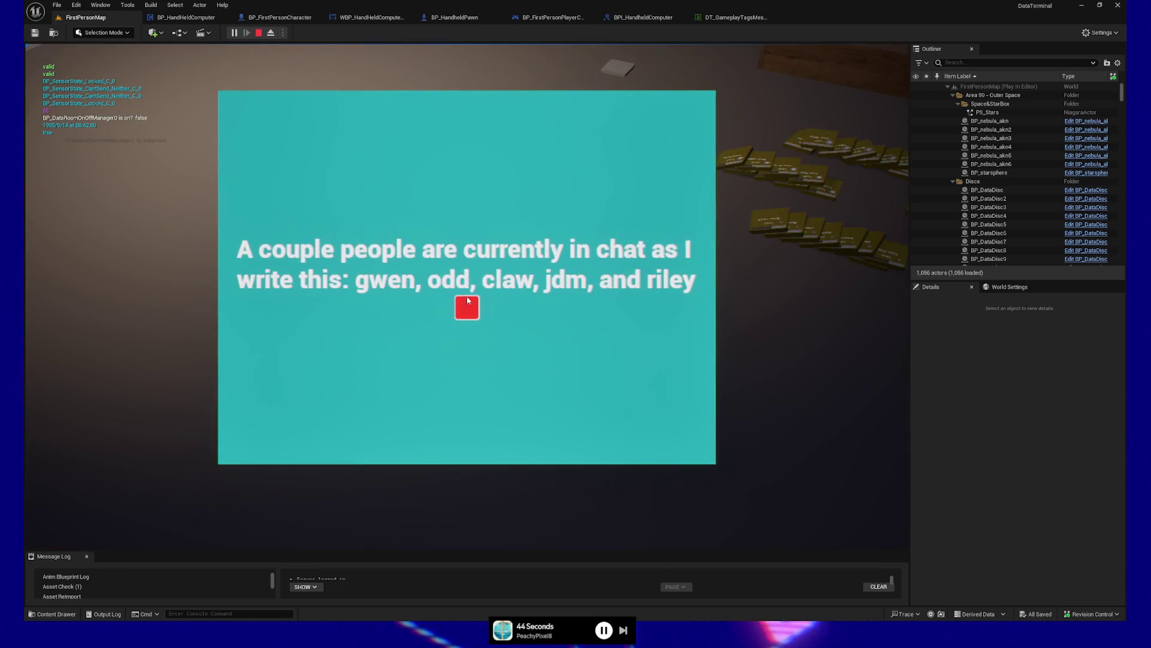
{"action": "left_click", "coordinate": [468, 306]}
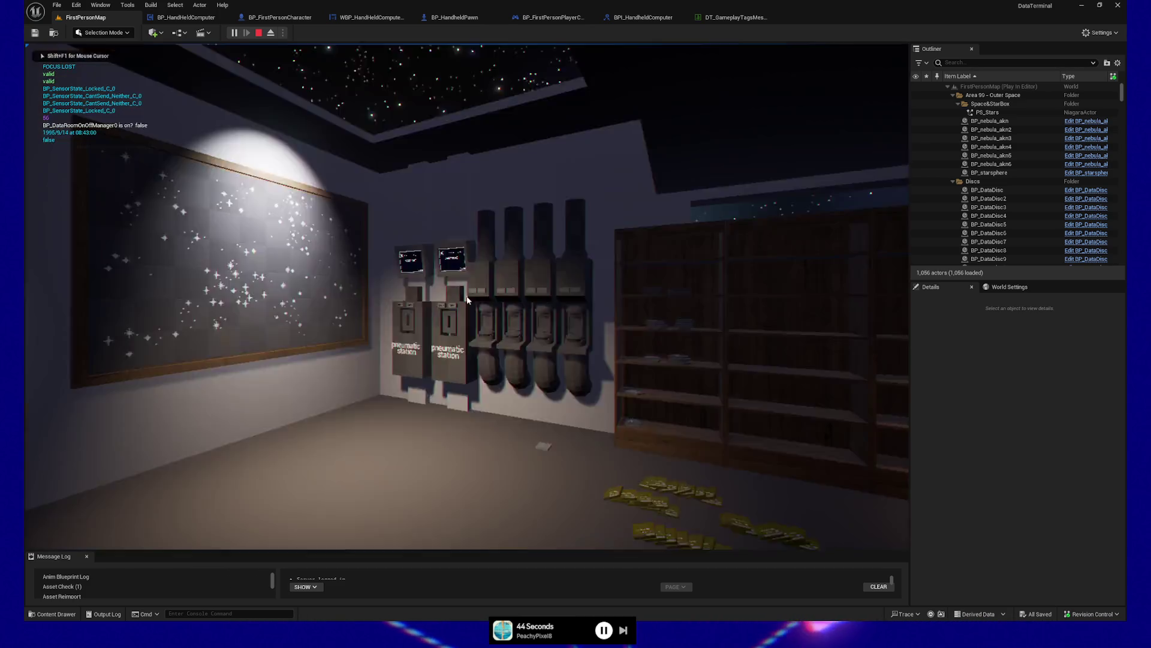
{"action": "left_click", "coordinate": [461, 447]}
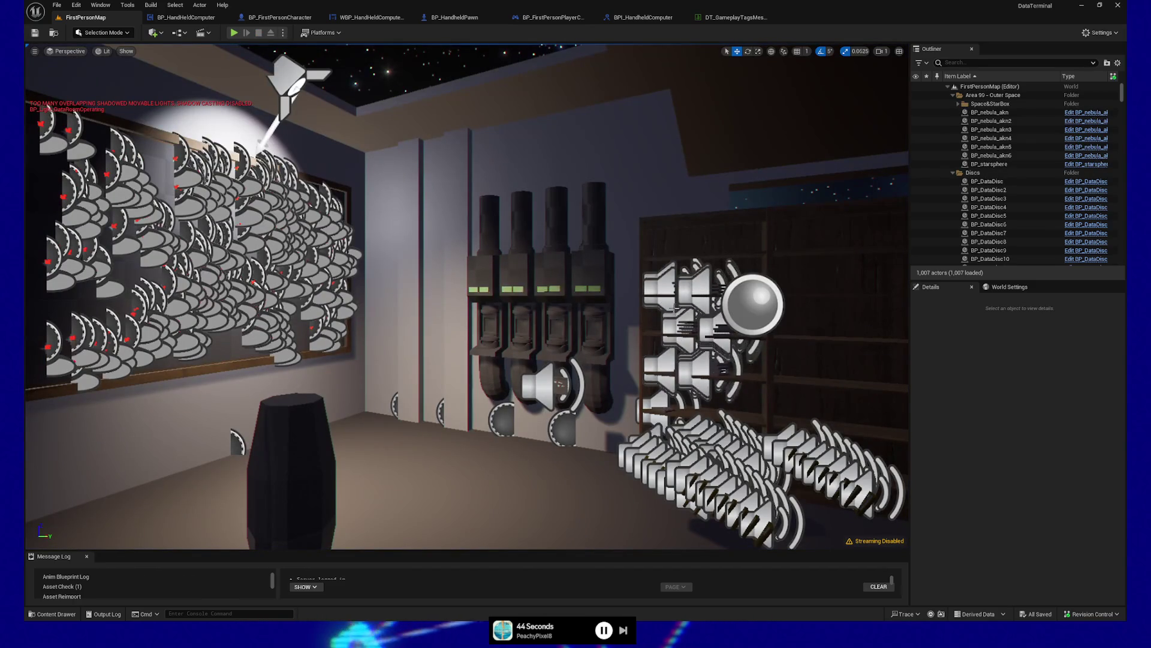
Switch the level to Game View, then bring up the web browser maximised
{"action": "key", "text": "g"}
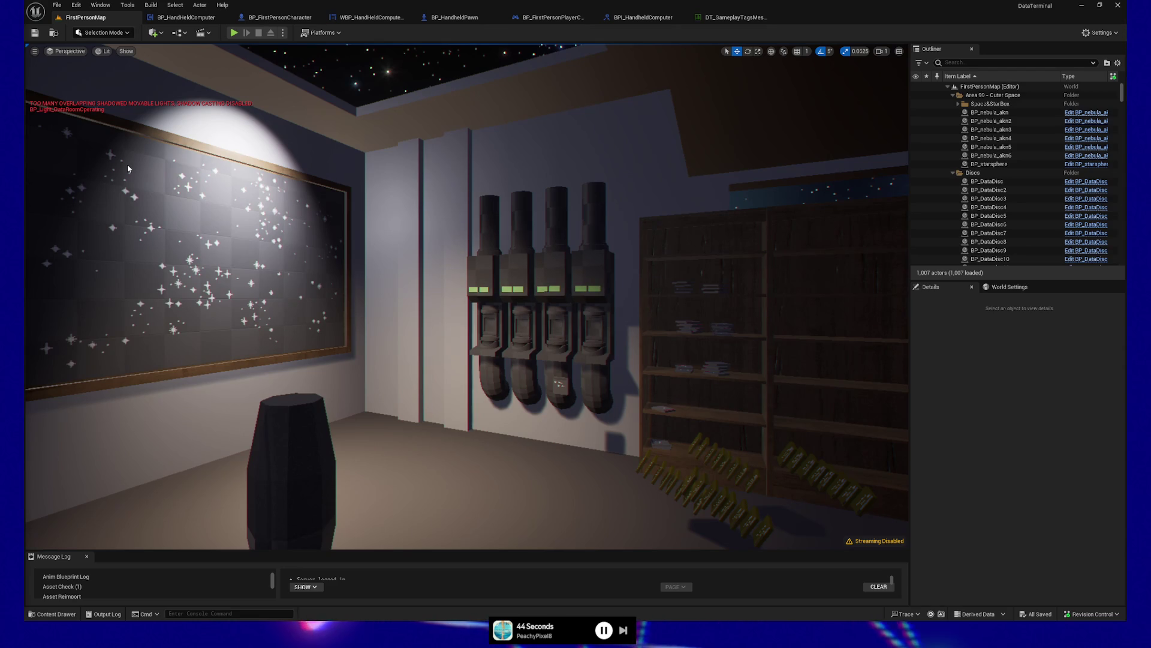
{"action": "key", "text": "alt+Tab"}
{"action": "double_click", "coordinate": [652, 12]}
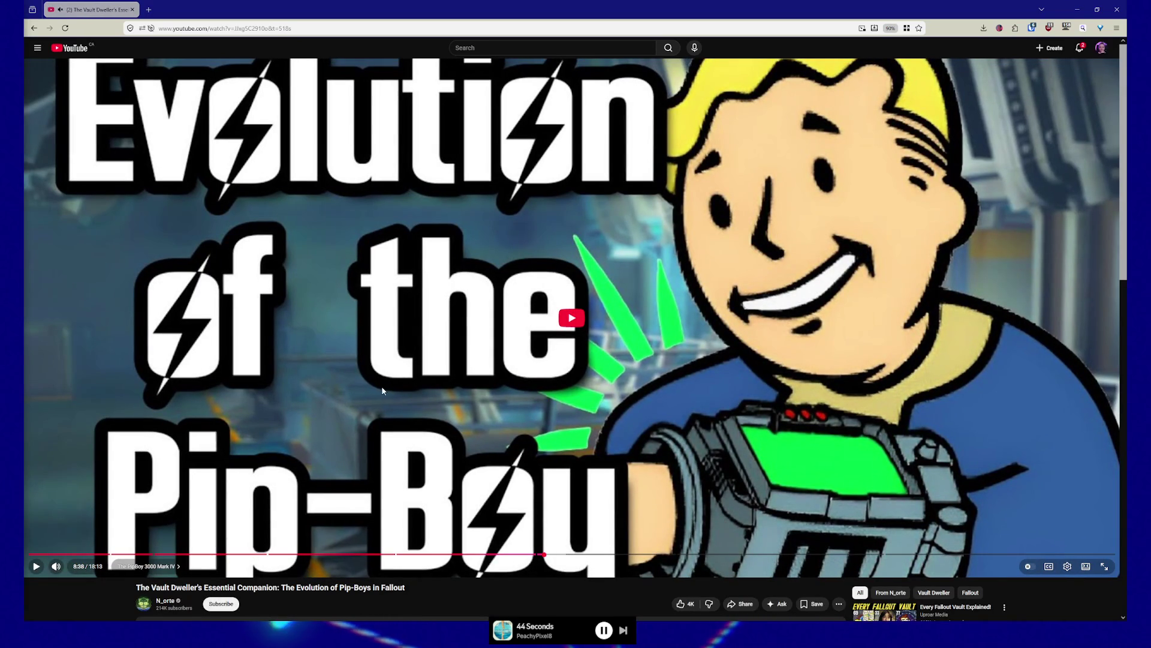
{"action": "left_click", "coordinate": [559, 334]}
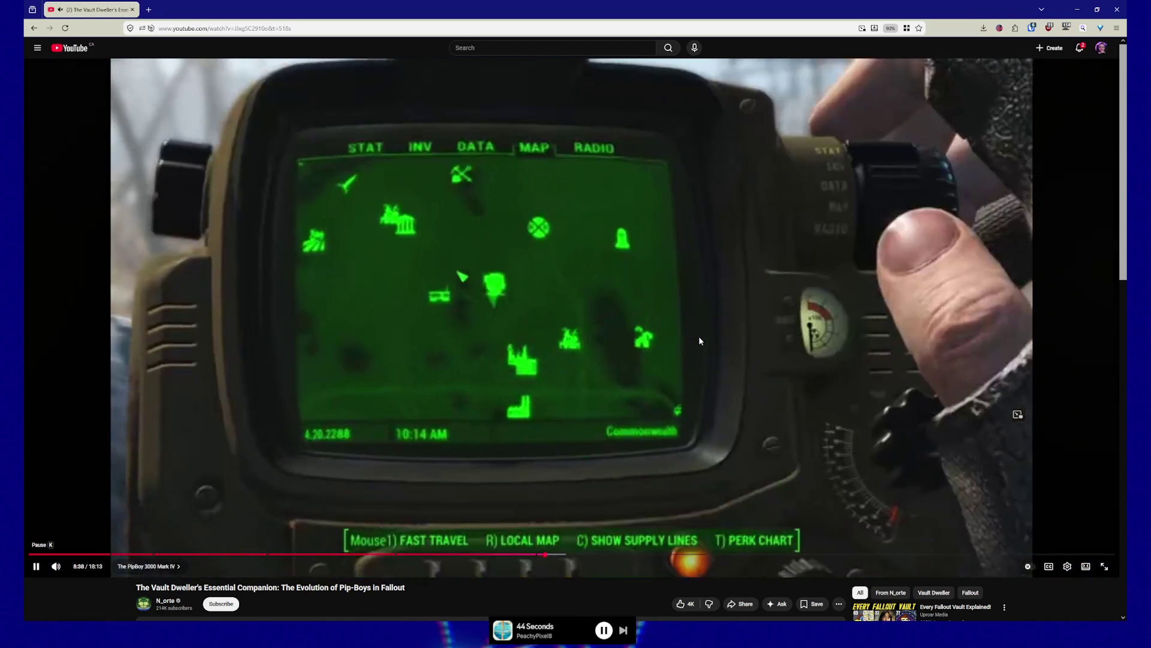
{"action": "left_click", "coordinate": [699, 340]}
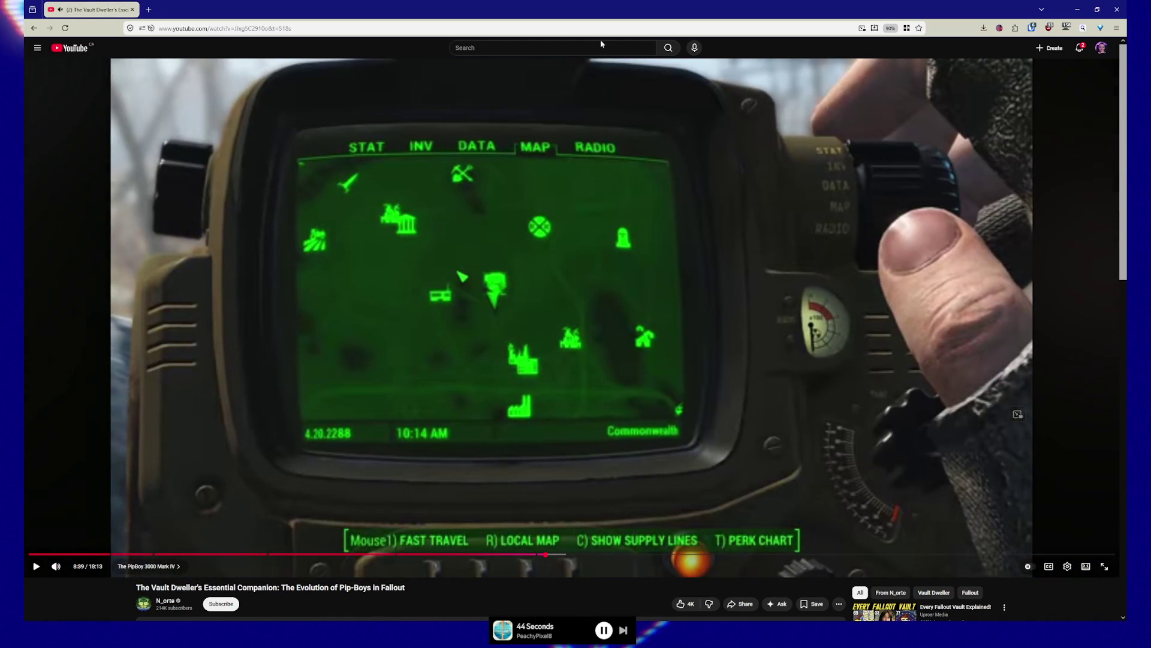
{"action": "left_click", "coordinate": [454, 32]}
{"action": "key", "text": "Return"}
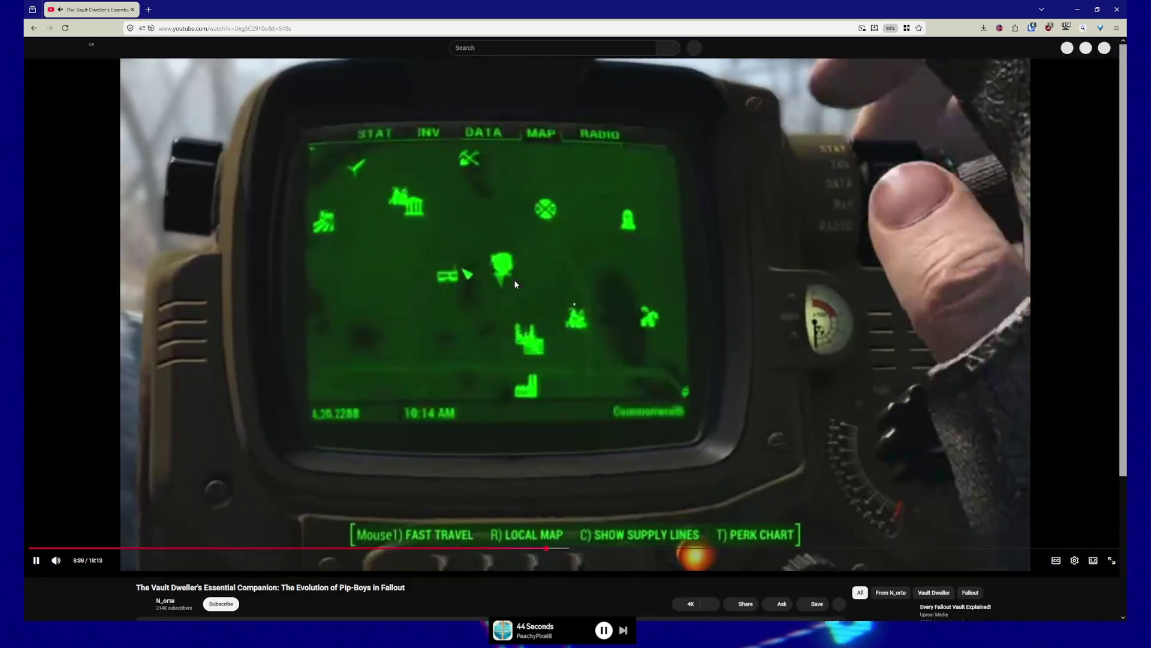
{"action": "left_click", "coordinate": [515, 283]}
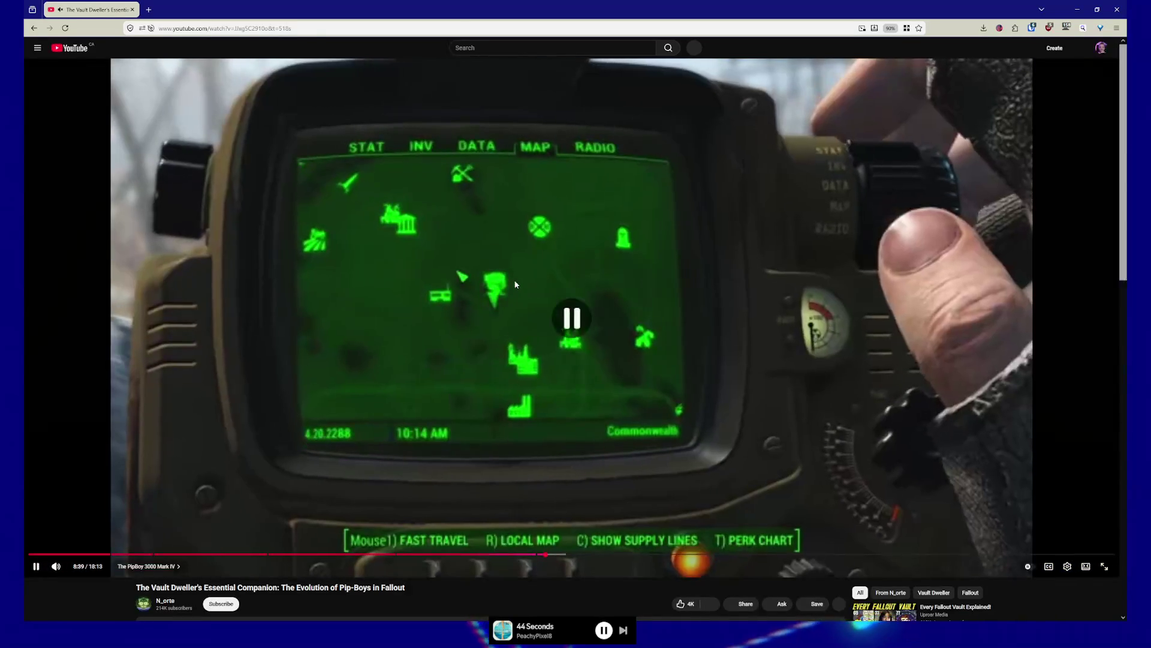
{"action": "left_click", "coordinate": [333, 27]}
{"action": "key", "text": "Return"}
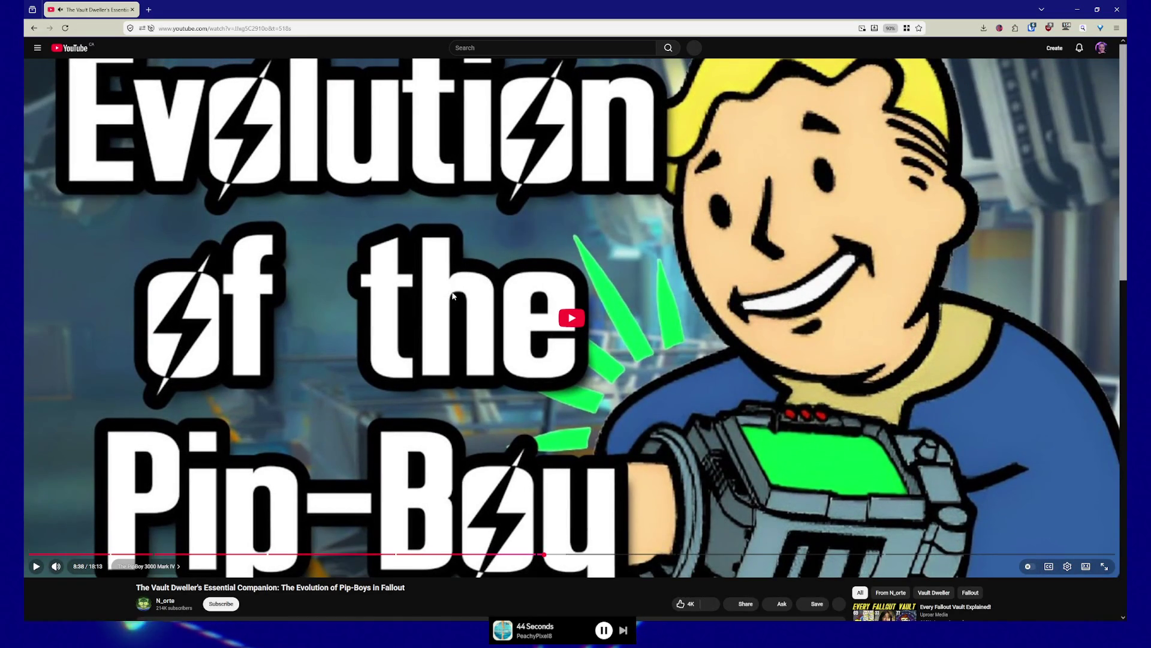
{"action": "left_click", "coordinate": [1070, 568]}
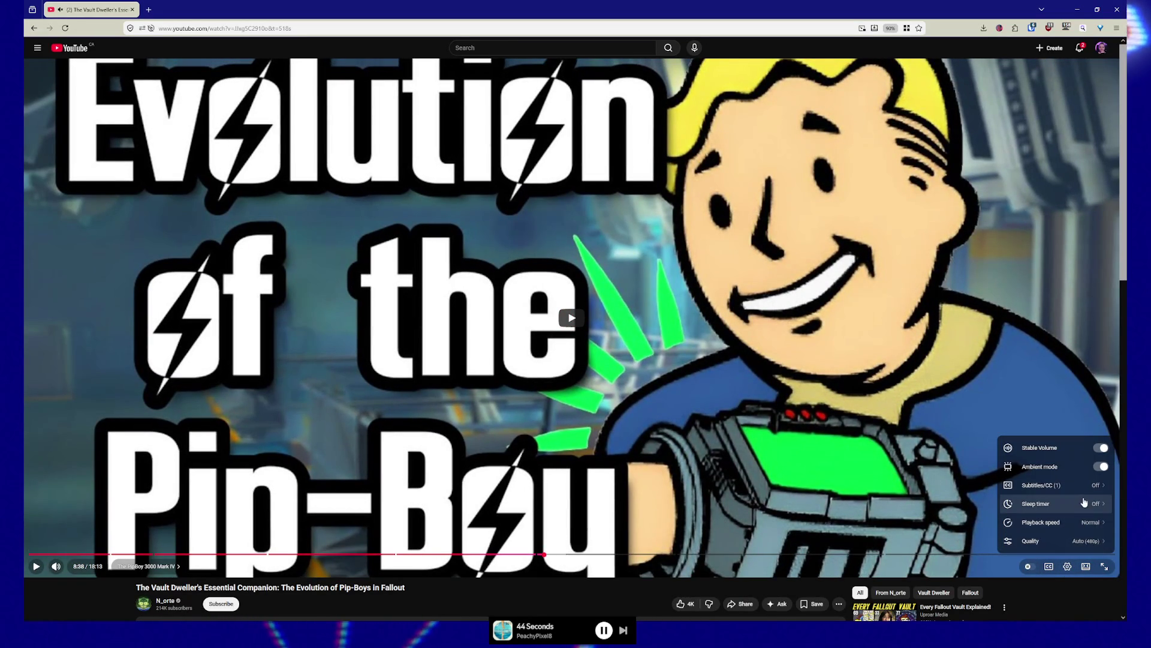
Check the video's playback speed options, then resume the Pip-Boy video
{"action": "left_click", "coordinate": [1084, 522]}
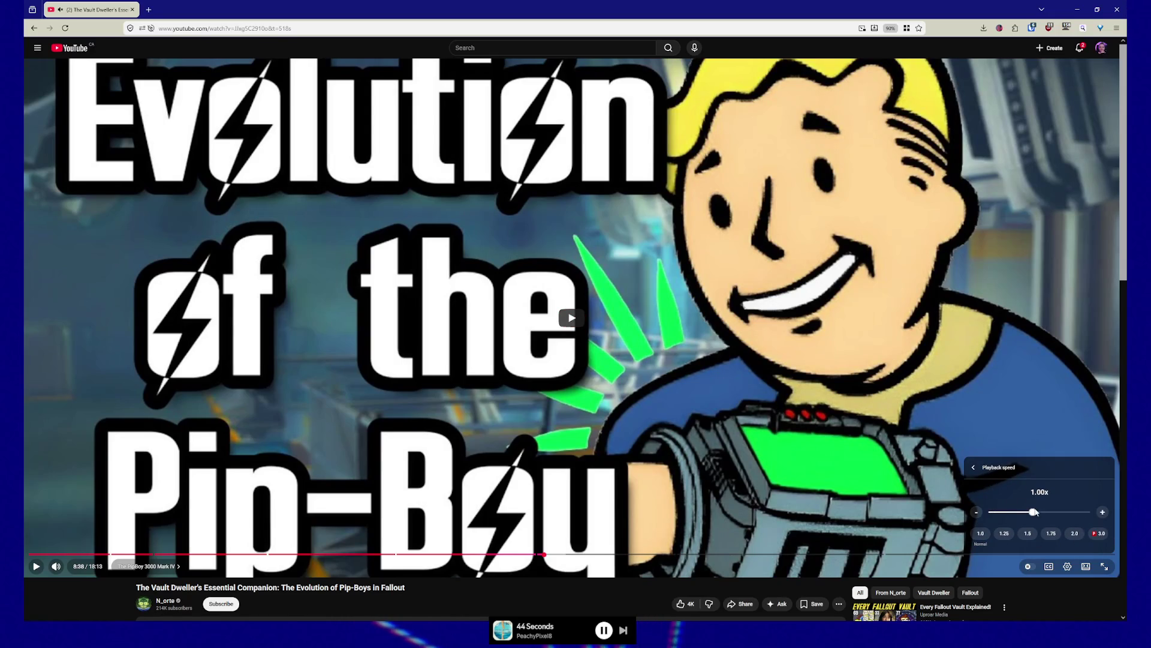
{"action": "left_click", "coordinate": [653, 373]}
{"action": "left_click", "coordinate": [558, 461]}
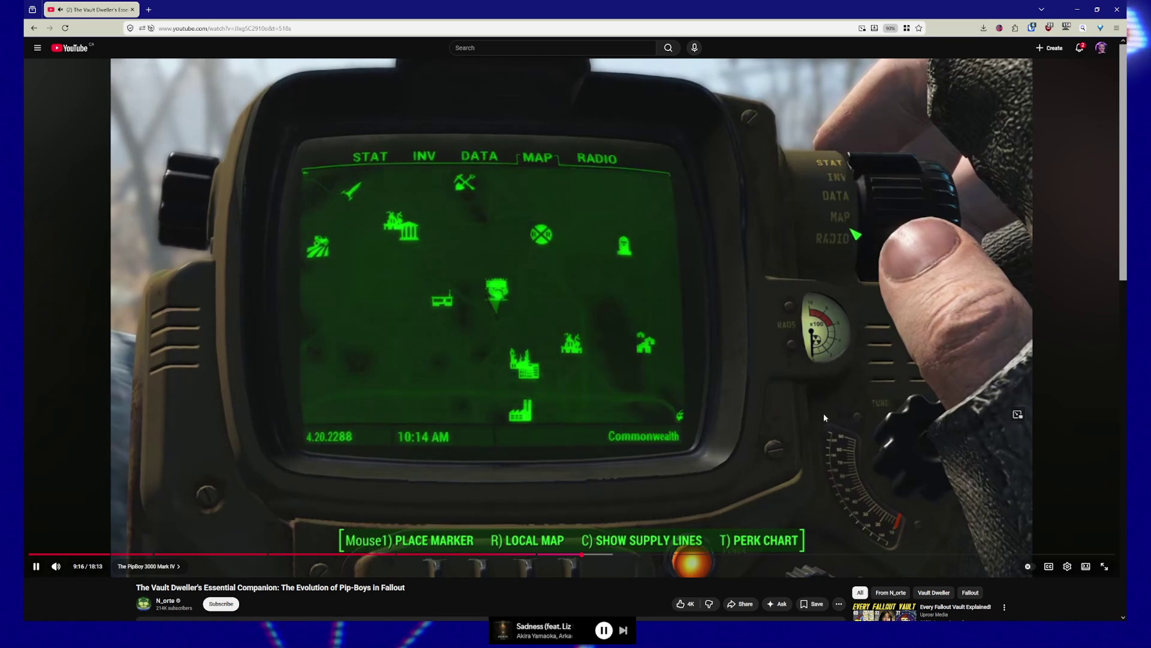
Set the video playback speed to 0.50x from the player settings
{"action": "left_click", "coordinate": [1068, 567]}
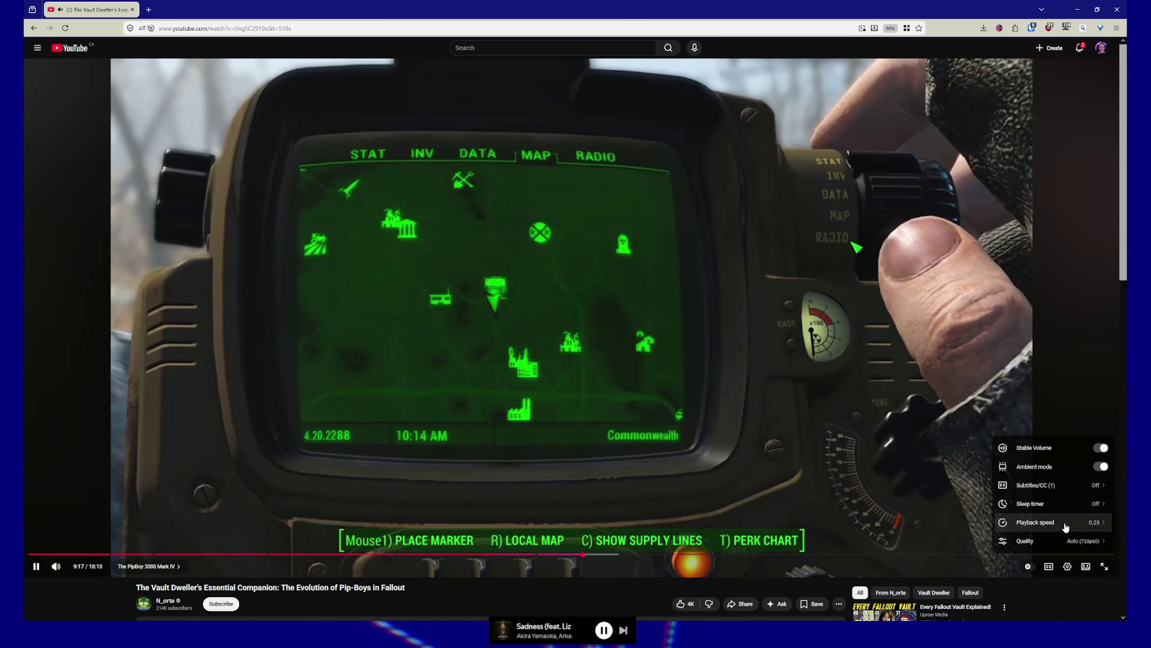
{"action": "left_click", "coordinate": [1066, 526]}
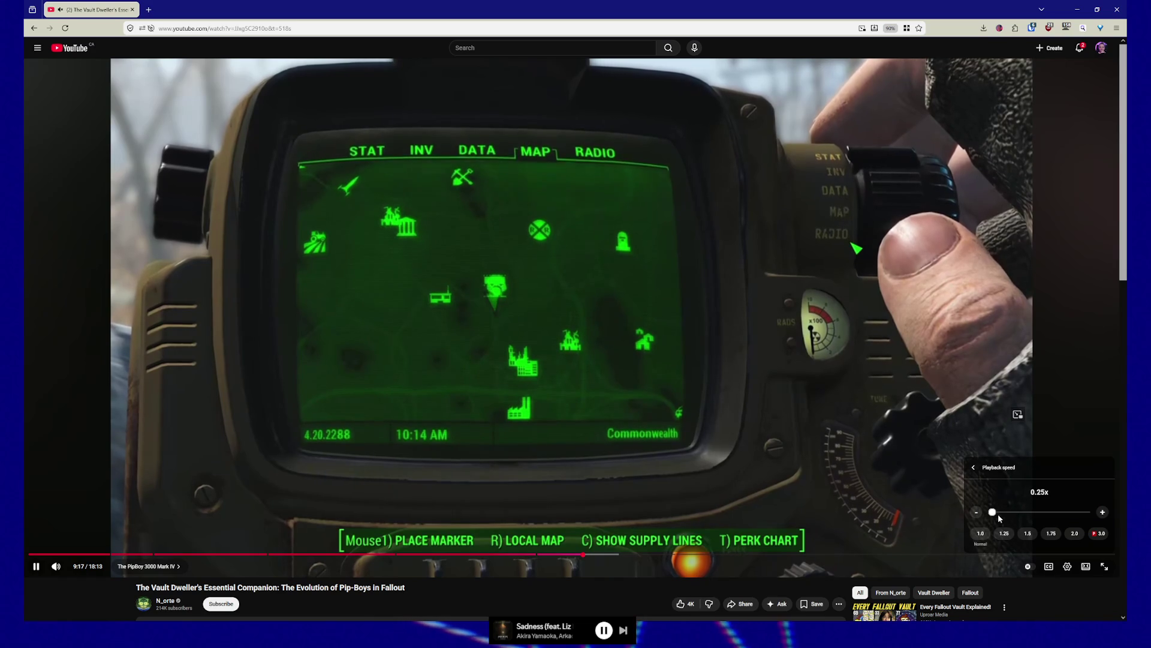
{"action": "left_click", "coordinate": [1102, 512]}
{"action": "left_click", "coordinate": [1102, 512]}
{"action": "left_click", "coordinate": [1103, 512]}
{"action": "left_click", "coordinate": [1102, 512]}
{"action": "left_click", "coordinate": [1103, 512]}
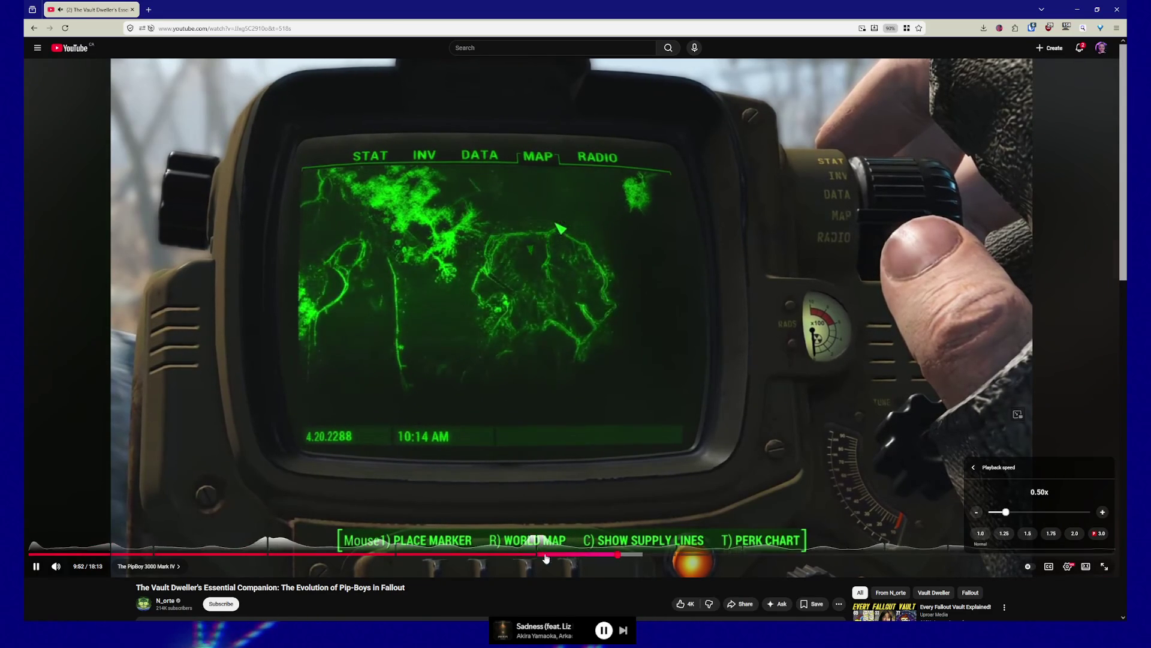
Repeatedly rewind to about 8:37 to rewatch the Pip-Boy raise, pausing at 8:39
{"action": "left_click", "coordinate": [536, 554]}
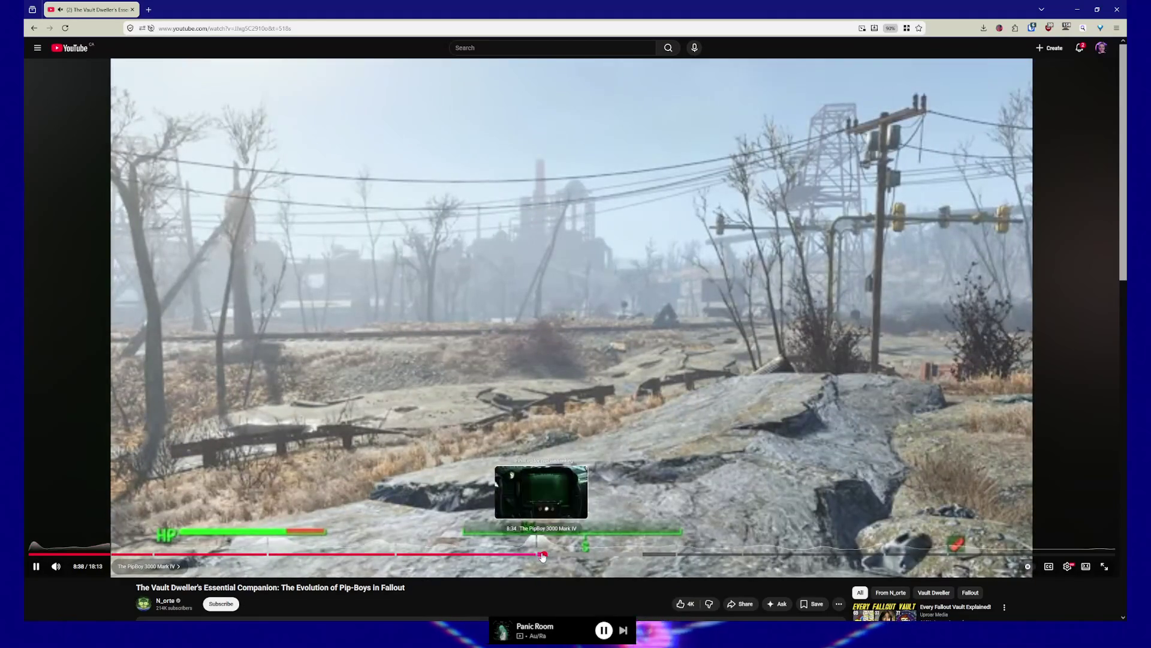
{"action": "left_click", "coordinate": [542, 555]}
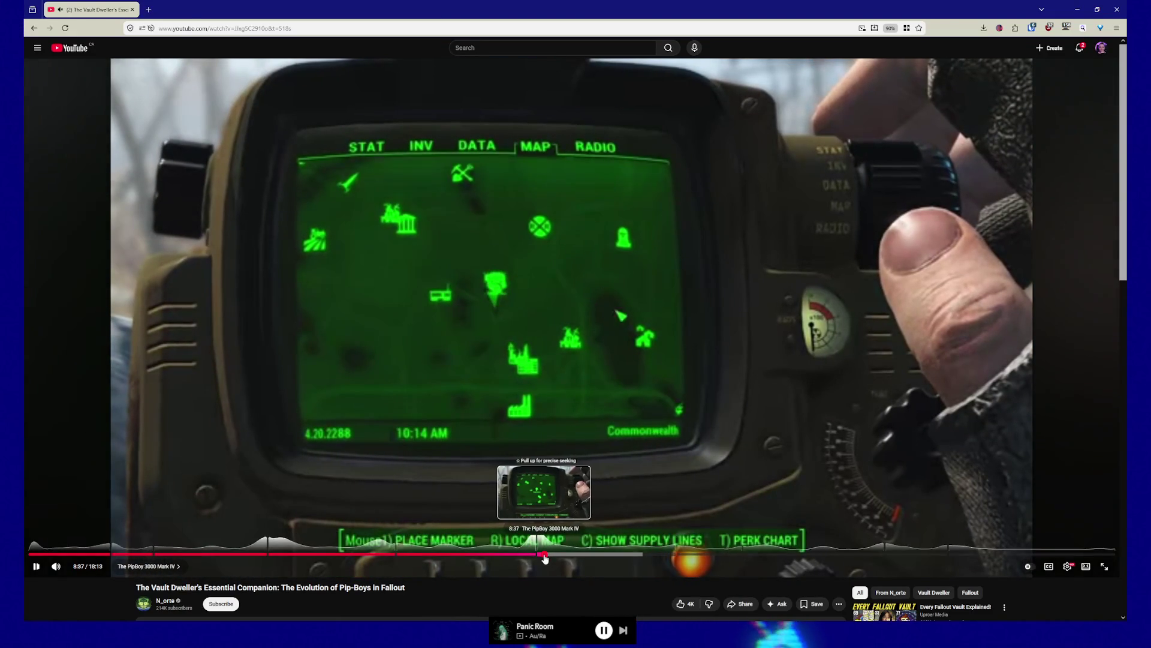
{"action": "left_click", "coordinate": [543, 557]}
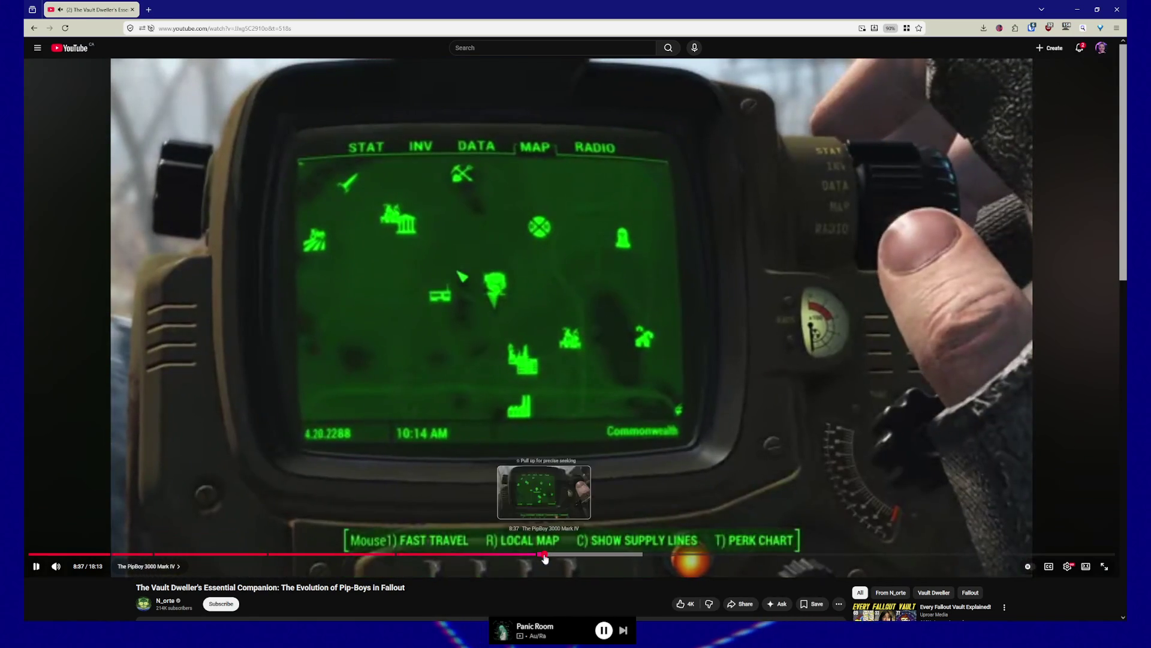
{"action": "left_click", "coordinate": [544, 556]}
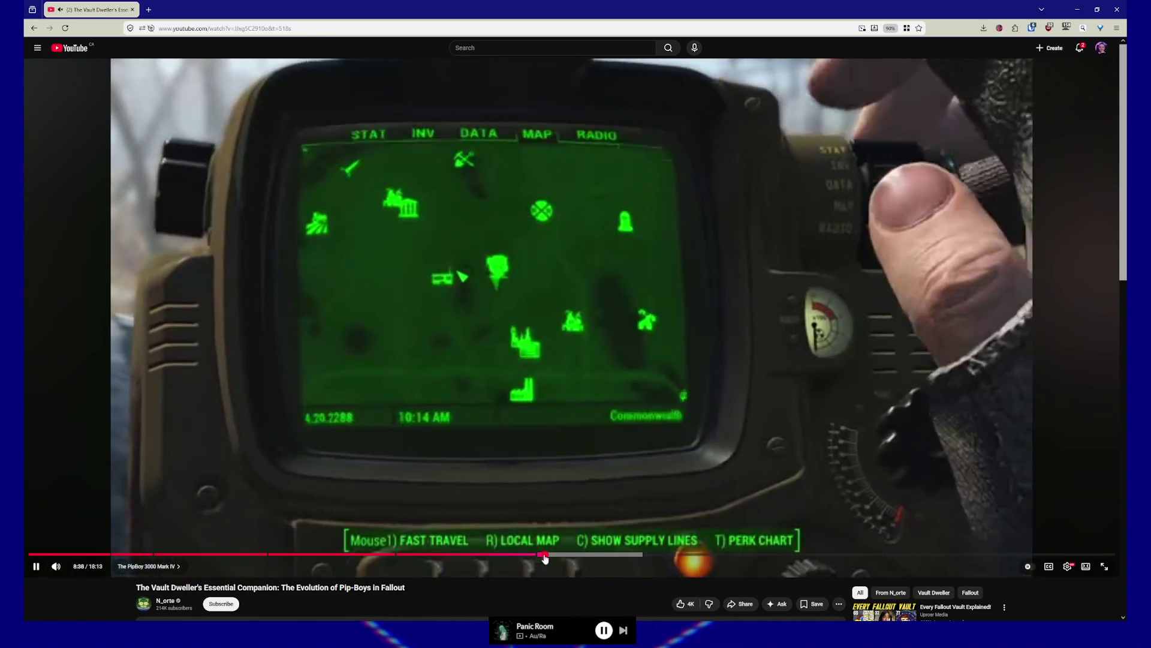
{"action": "left_click", "coordinate": [544, 557]}
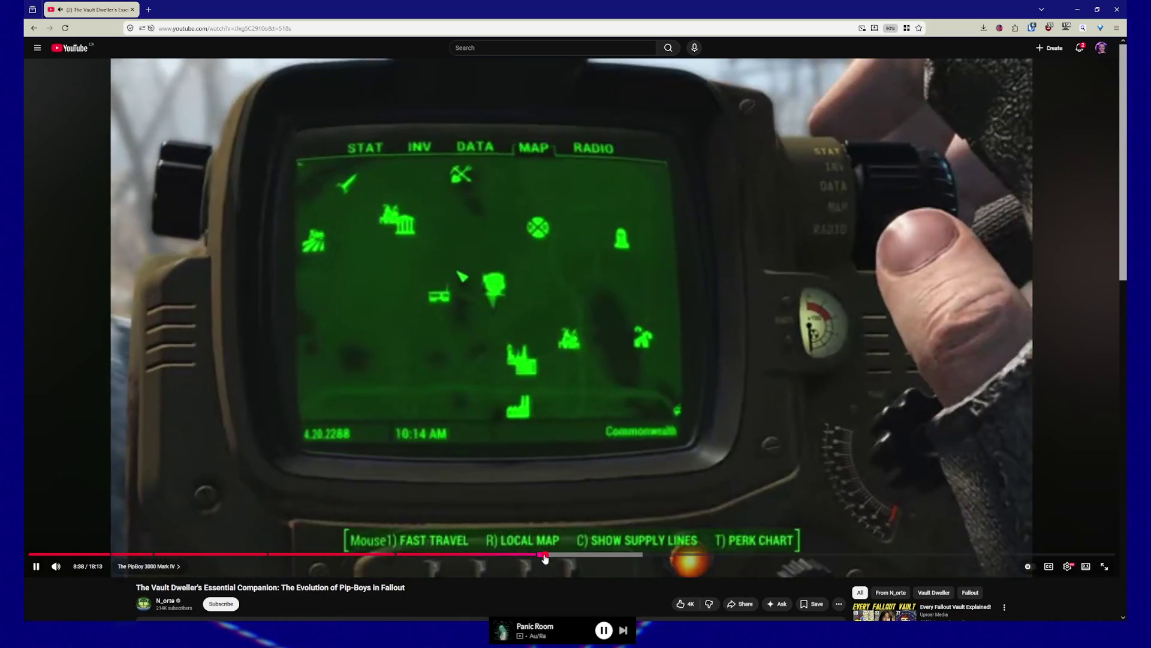
{"action": "left_click", "coordinate": [544, 557]}
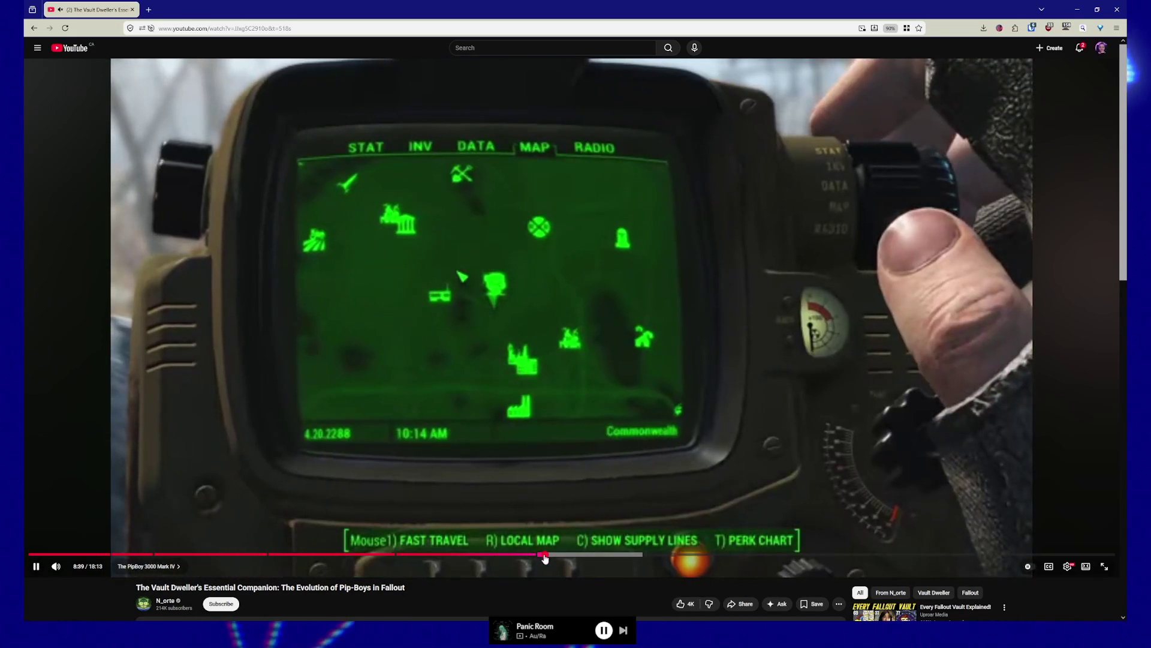
{"action": "left_click", "coordinate": [544, 556]}
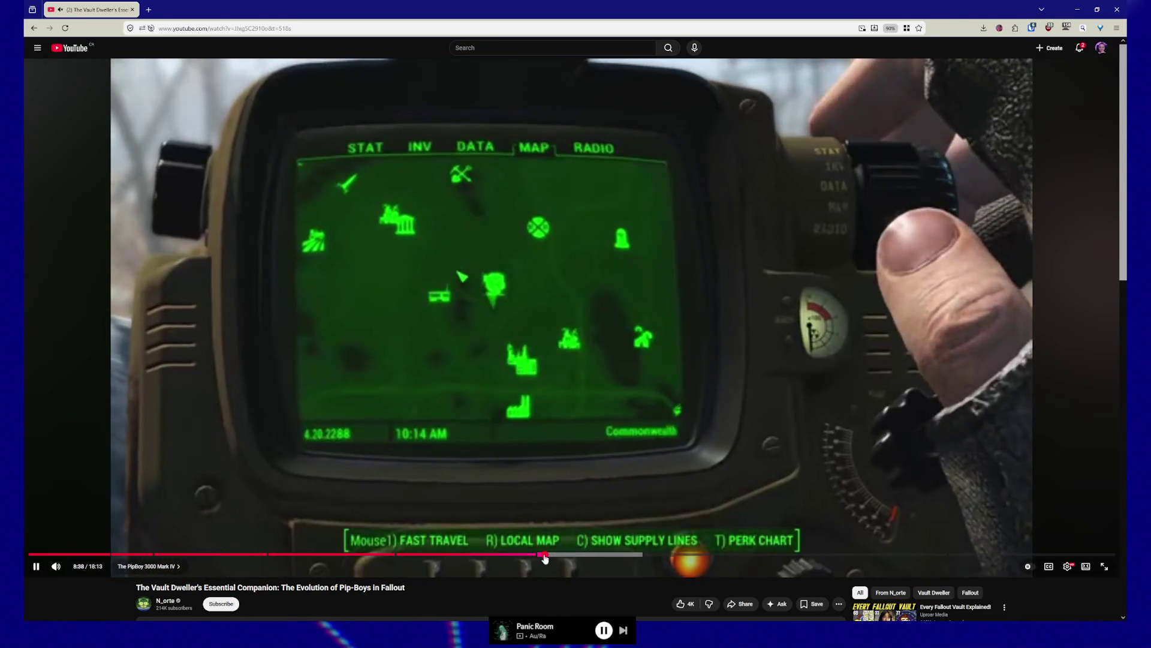
{"action": "left_click", "coordinate": [543, 556]}
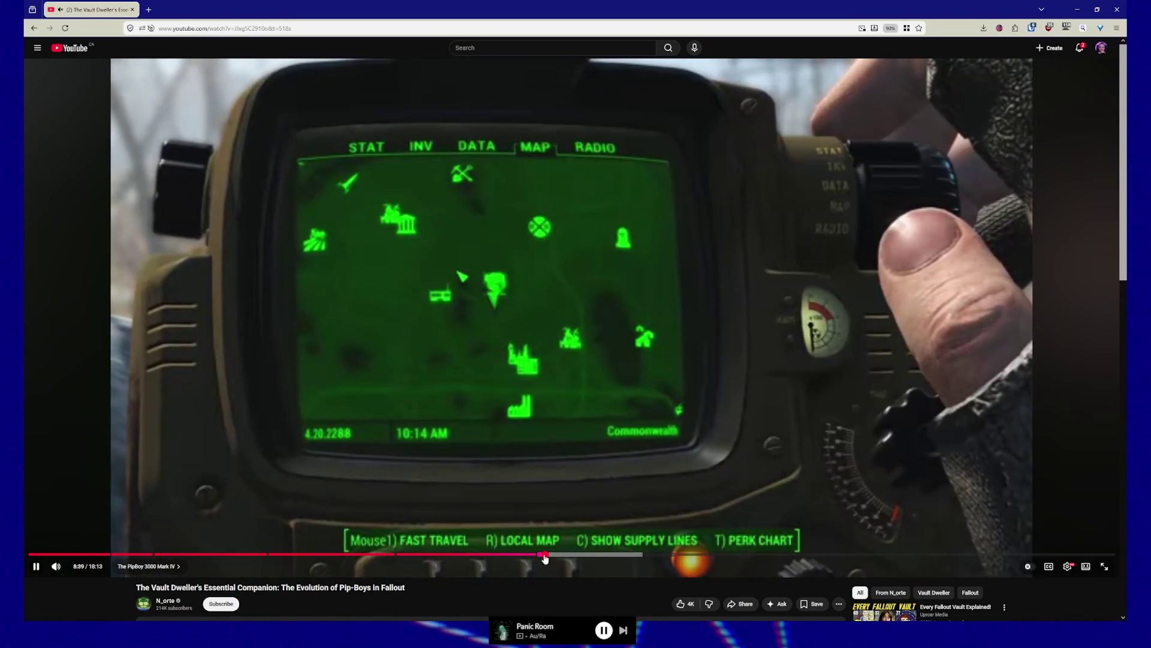
{"action": "left_click", "coordinate": [544, 556]}
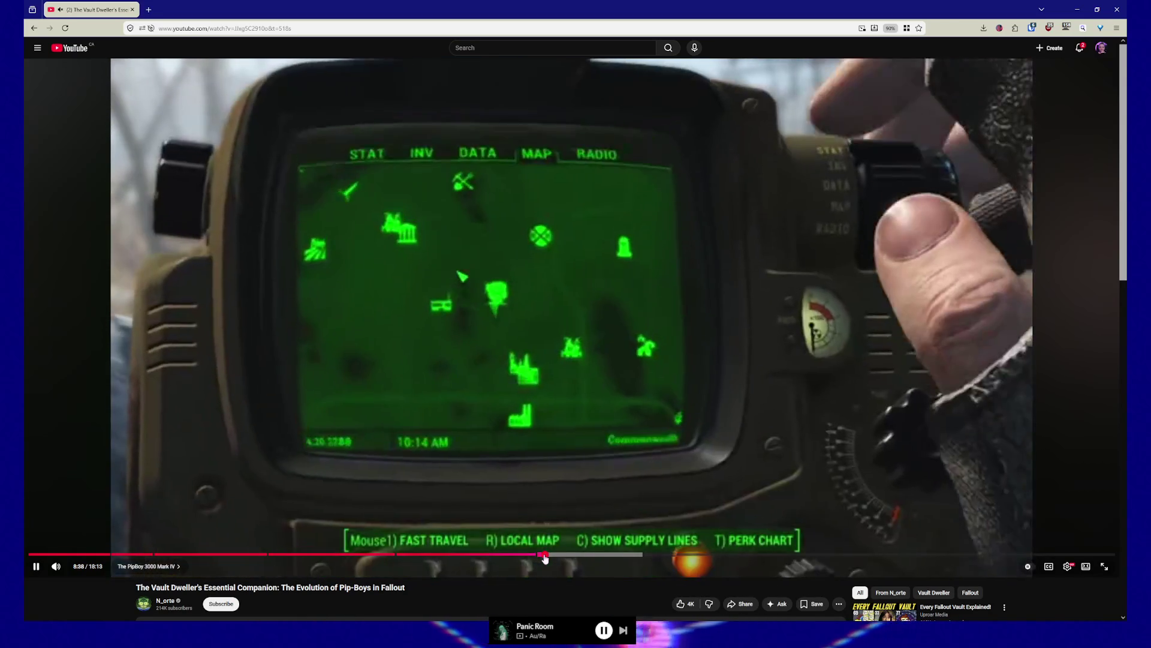
{"action": "left_click", "coordinate": [544, 557]}
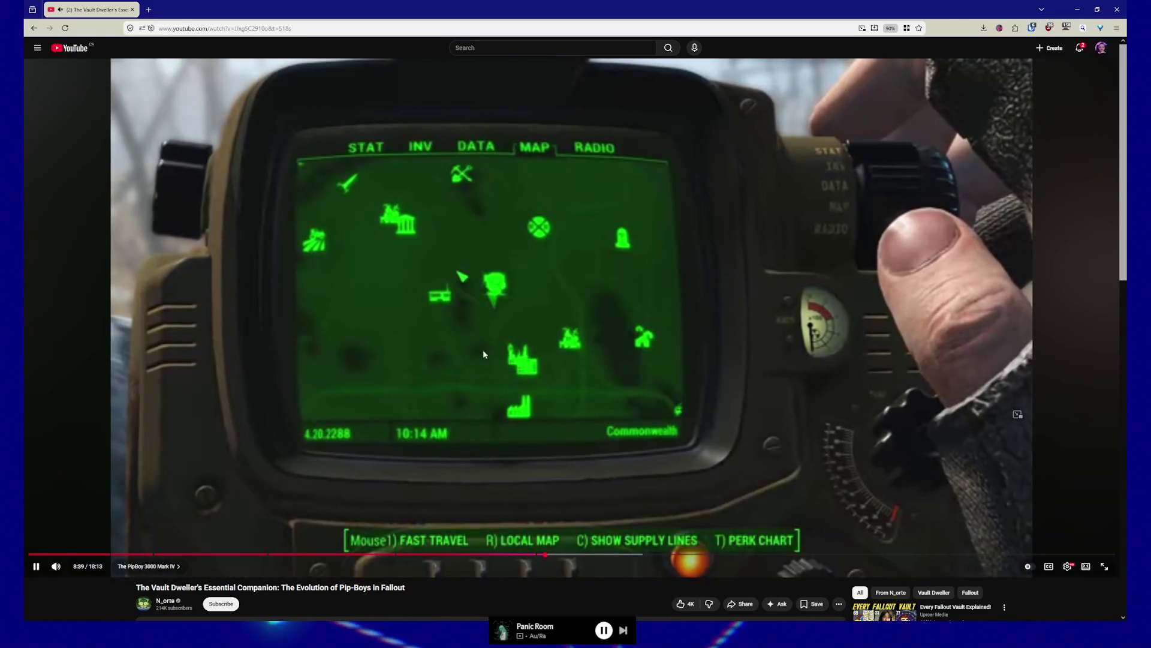
{"action": "left_click", "coordinate": [499, 455]}
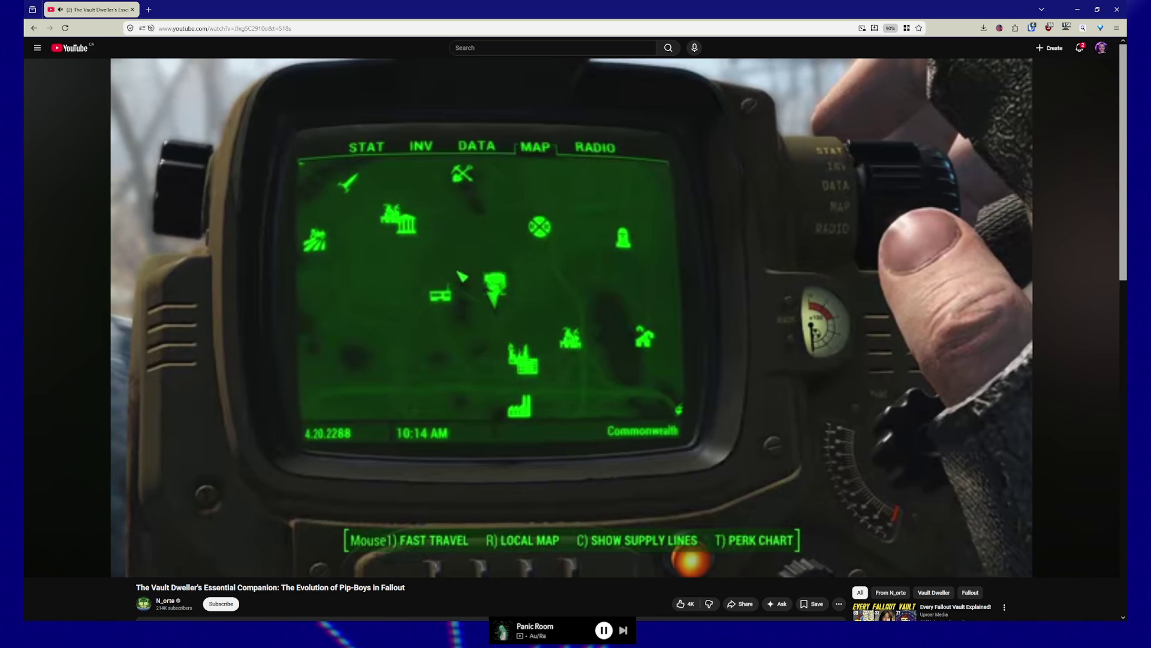
Cycle playback speed between 0.5x and 1.25x with Shift+< / Shift+>, then seek back to 8:38
{"action": "mouse_move", "coordinate": [627, 549]}
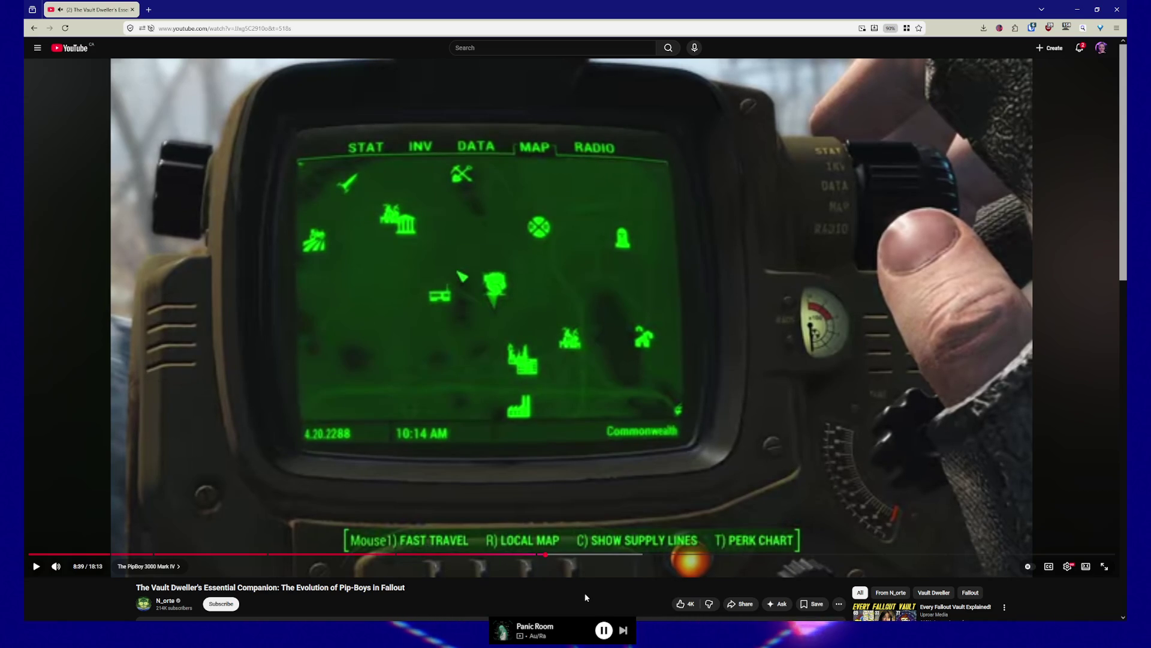
{"action": "key", "text": "shift+comma"}
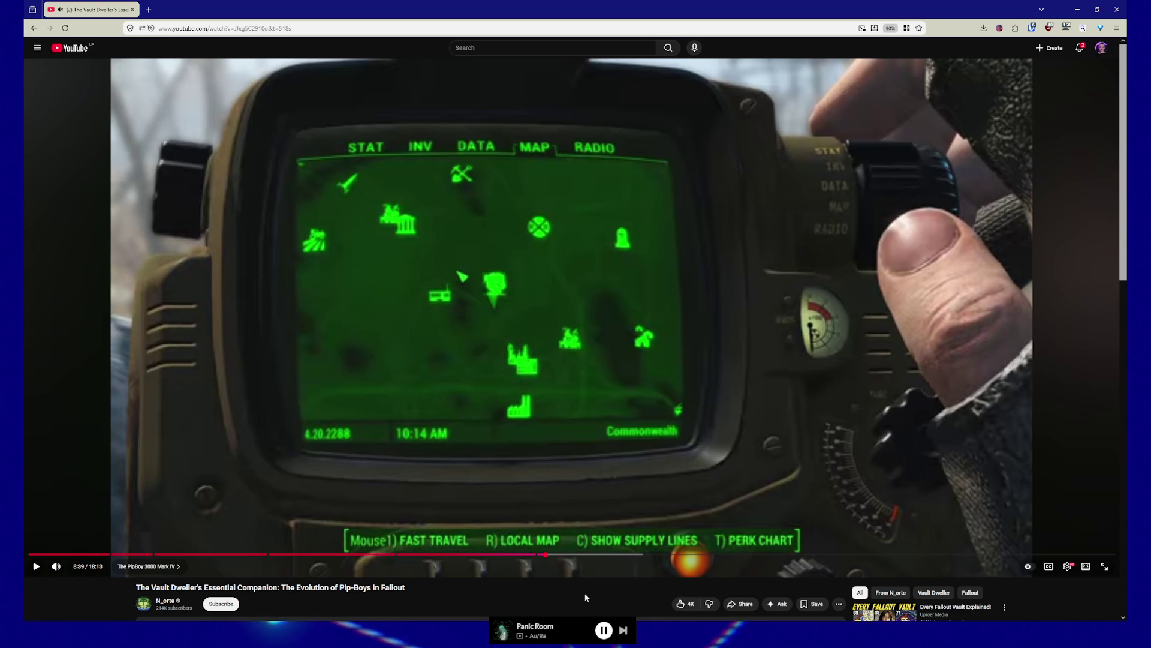
{"action": "key", "text": "shift+period"}
{"action": "key", "text": "shift+period"}
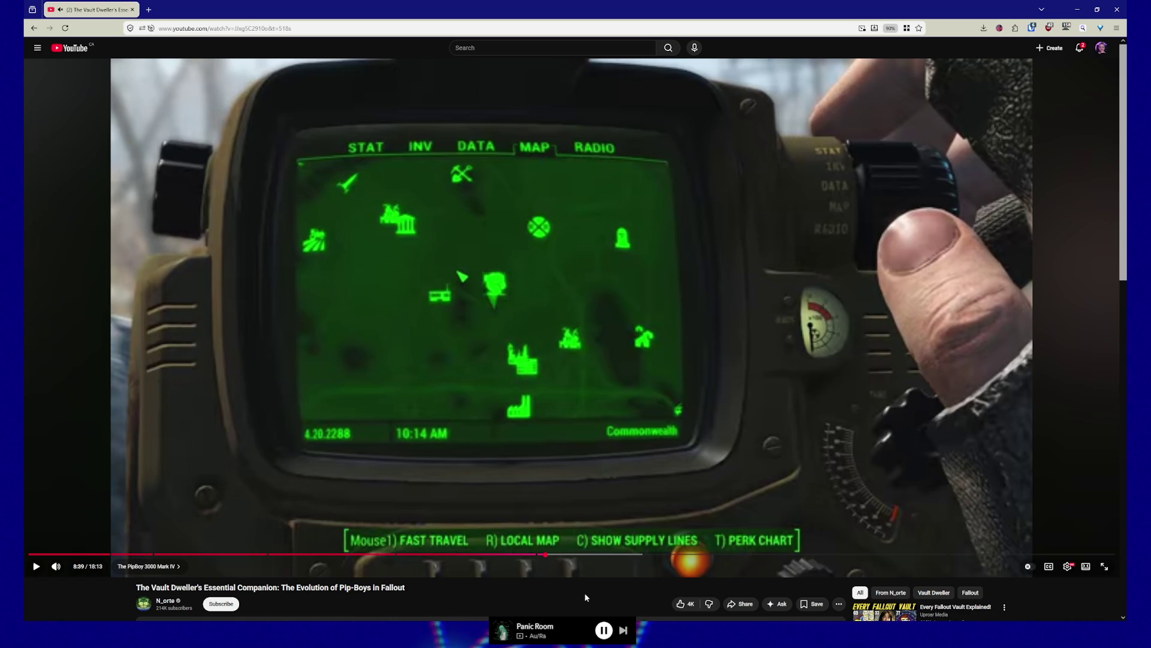
{"action": "key", "text": "shift+period"}
{"action": "key", "text": "shift+period"}
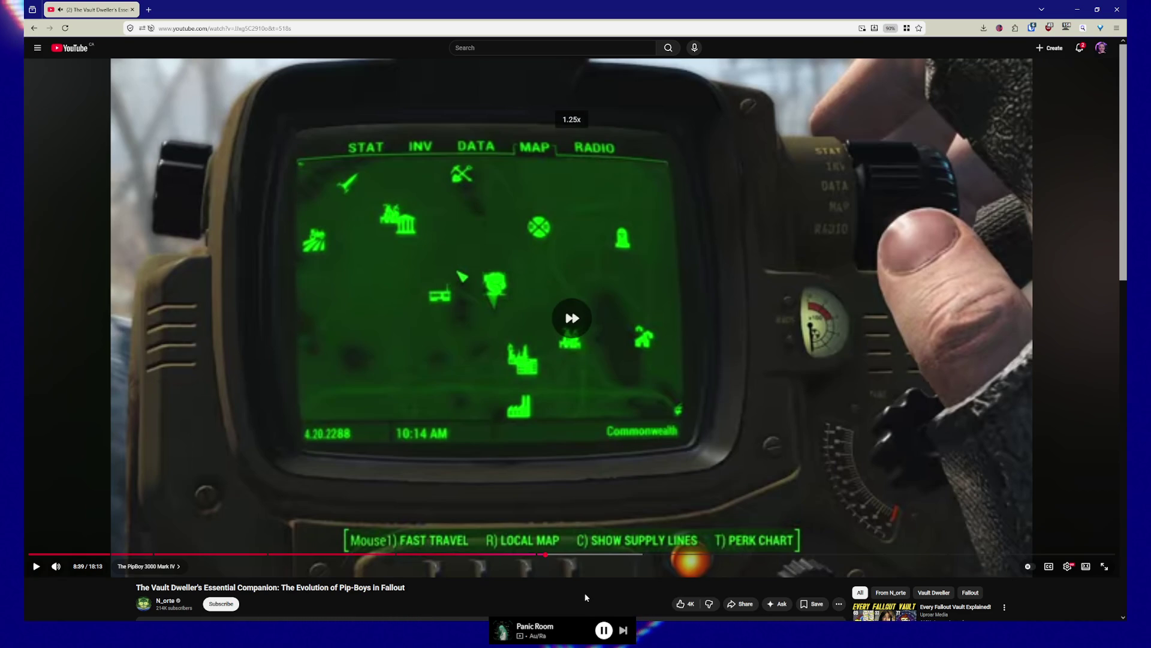
{"action": "key", "text": "shift+comma"}
{"action": "key", "text": "shift+comma"}
{"action": "key", "text": "shift+comma"}
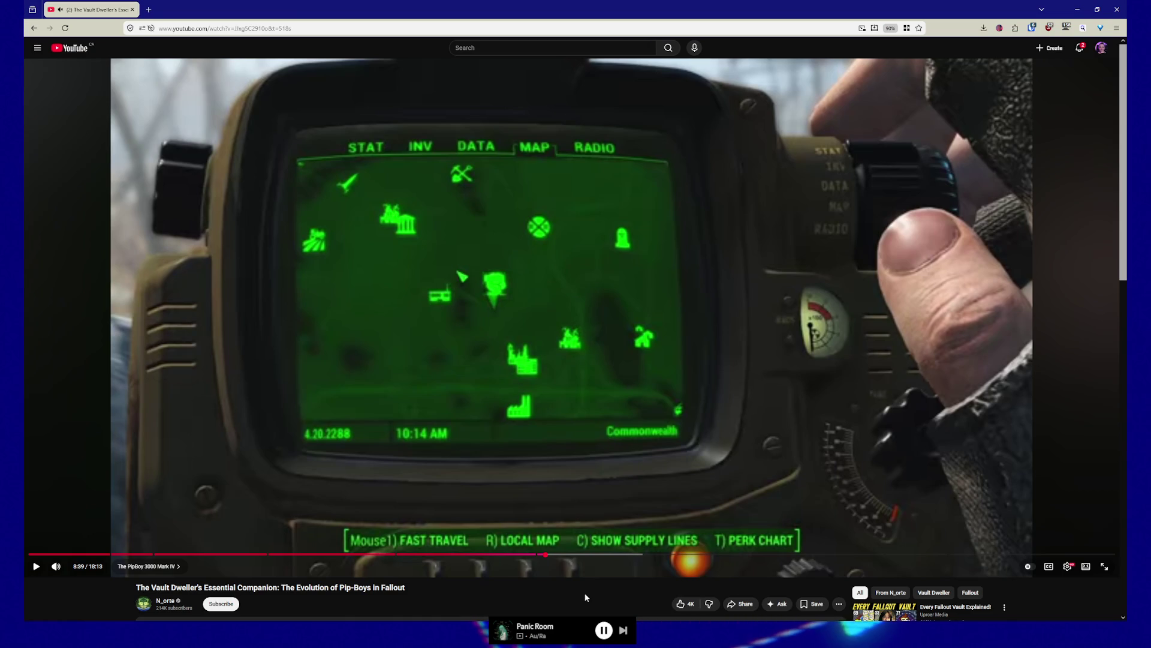
{"action": "key", "text": "shift+period"}
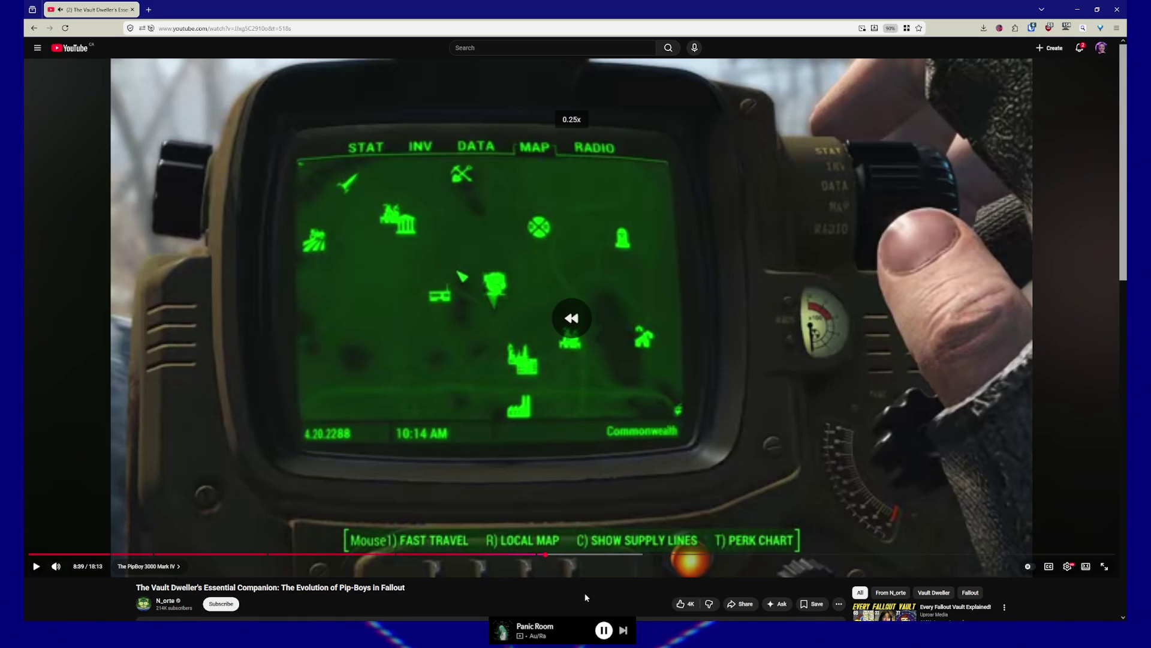
{"action": "key", "text": "shift+period"}
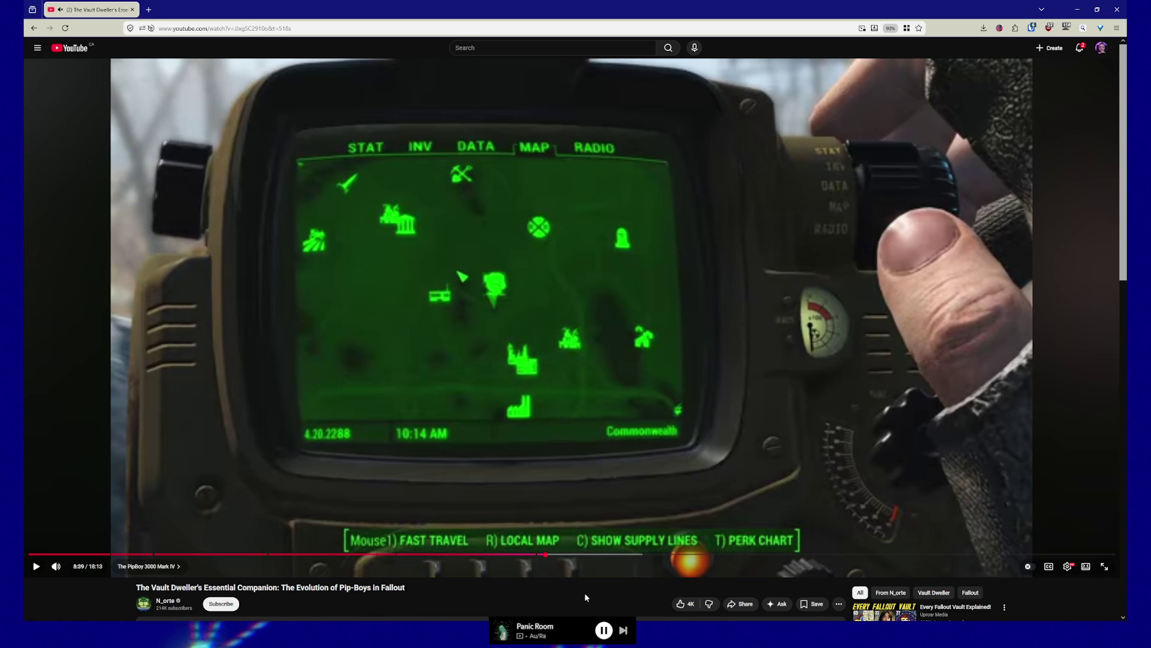
{"action": "left_click", "coordinate": [545, 556]}
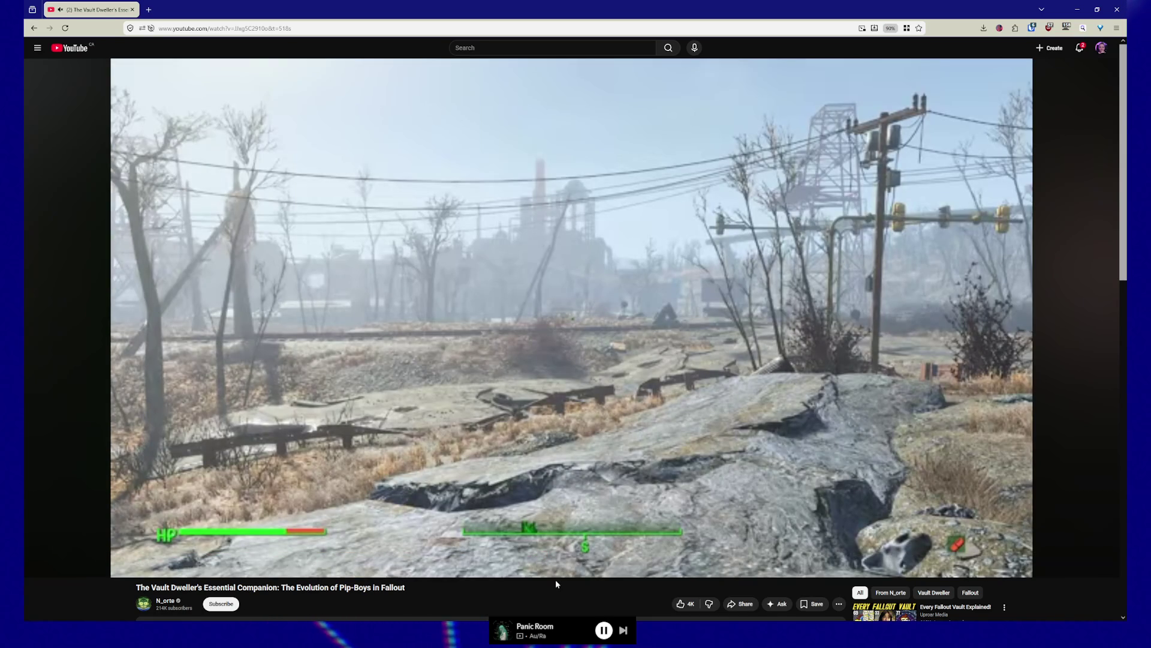
Raise playback to 1.25x, step the paused video back to 8:37, and select the page address
{"action": "key", "text": "shift+period"}
{"action": "key", "text": "shift+period"}
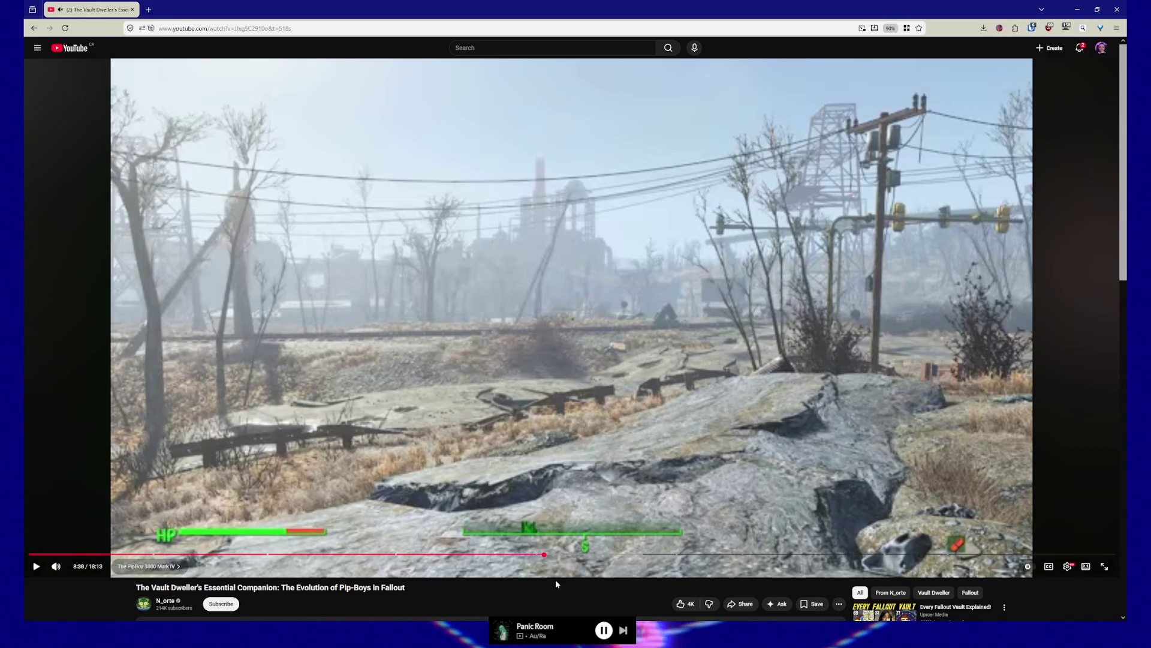
{"action": "key", "text": "comma"}
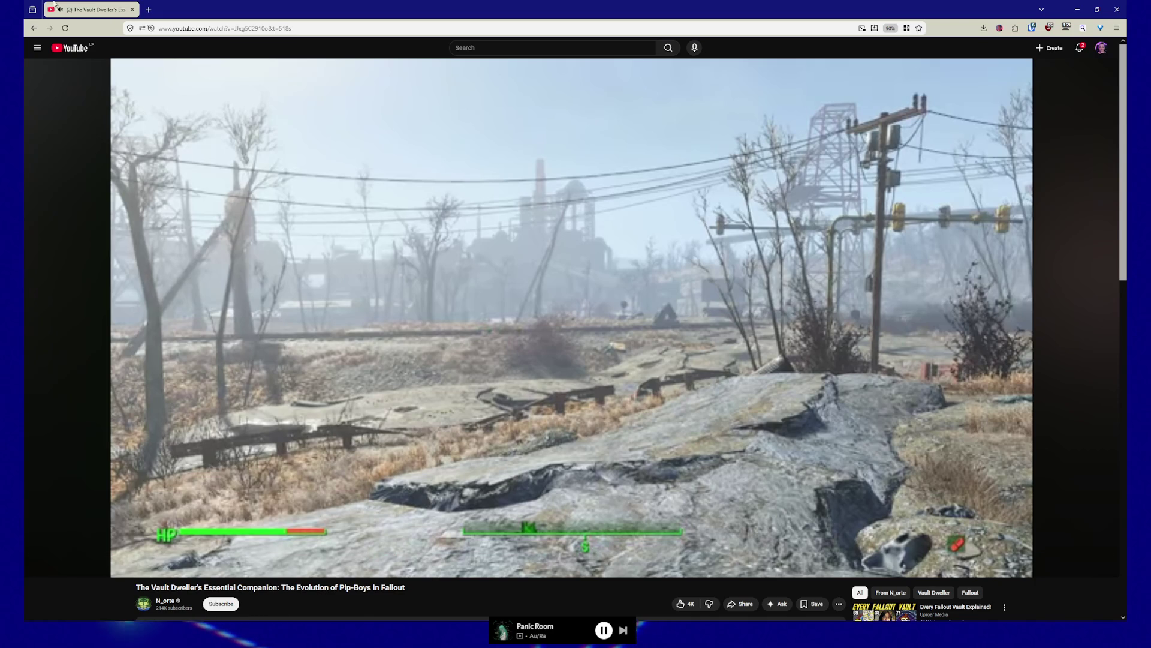
{"action": "key", "text": "ctrl+l"}
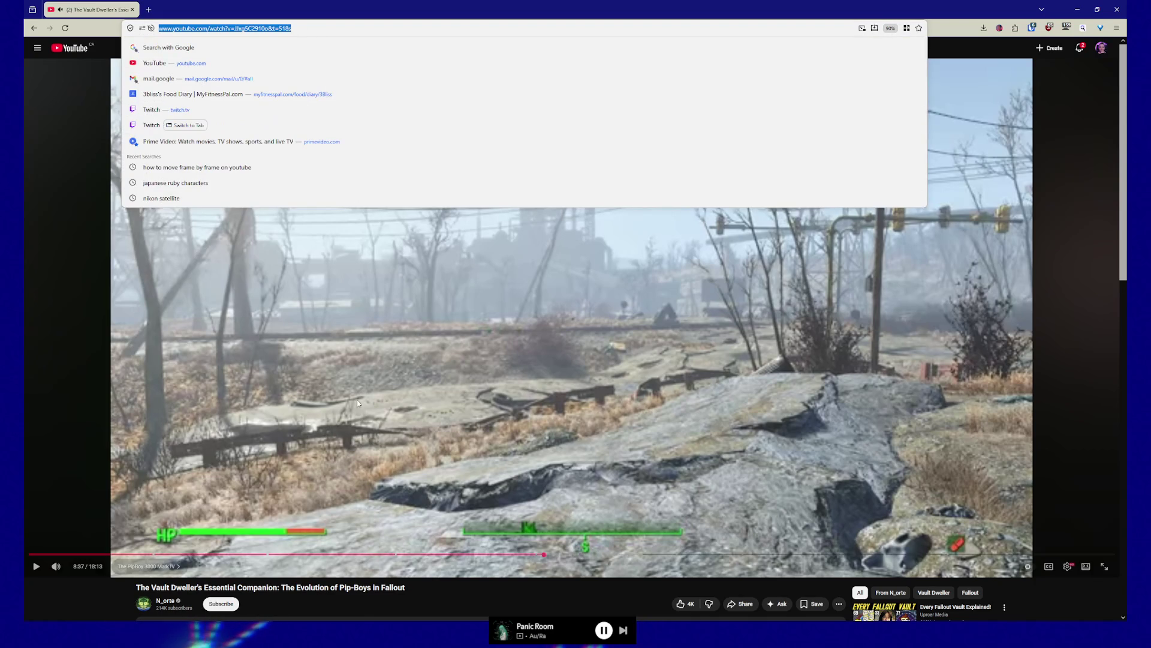
Dismiss the address suggestions and minimise the browser to show the desktop
{"action": "left_click", "coordinate": [451, 608]}
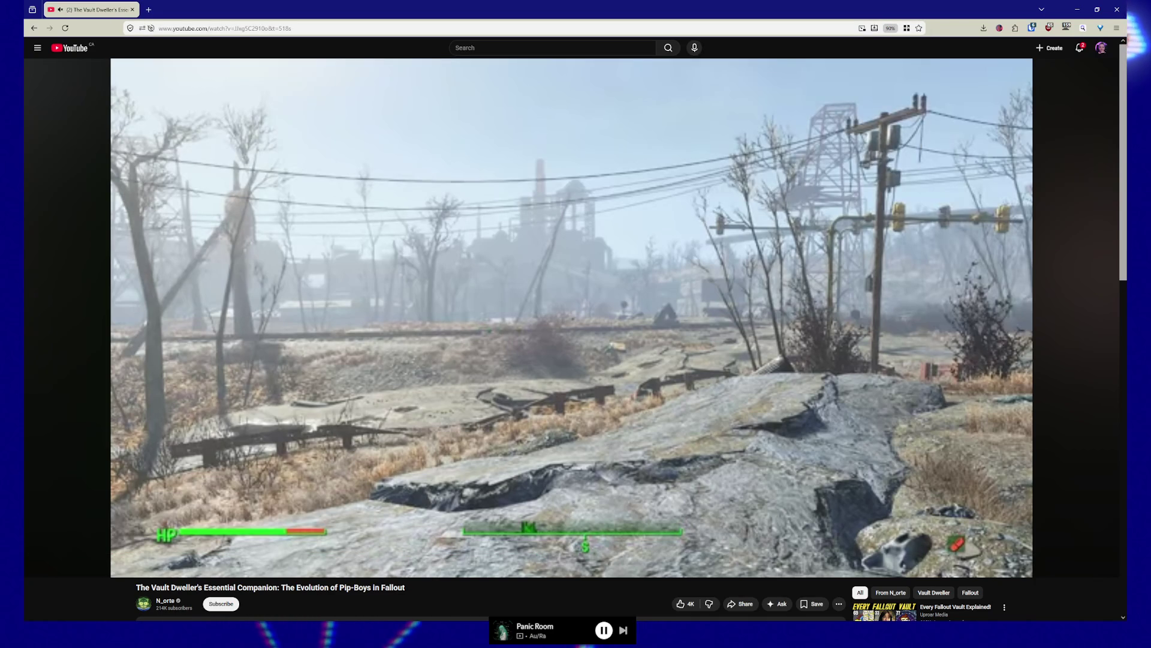
{"action": "key", "text": "super+d"}
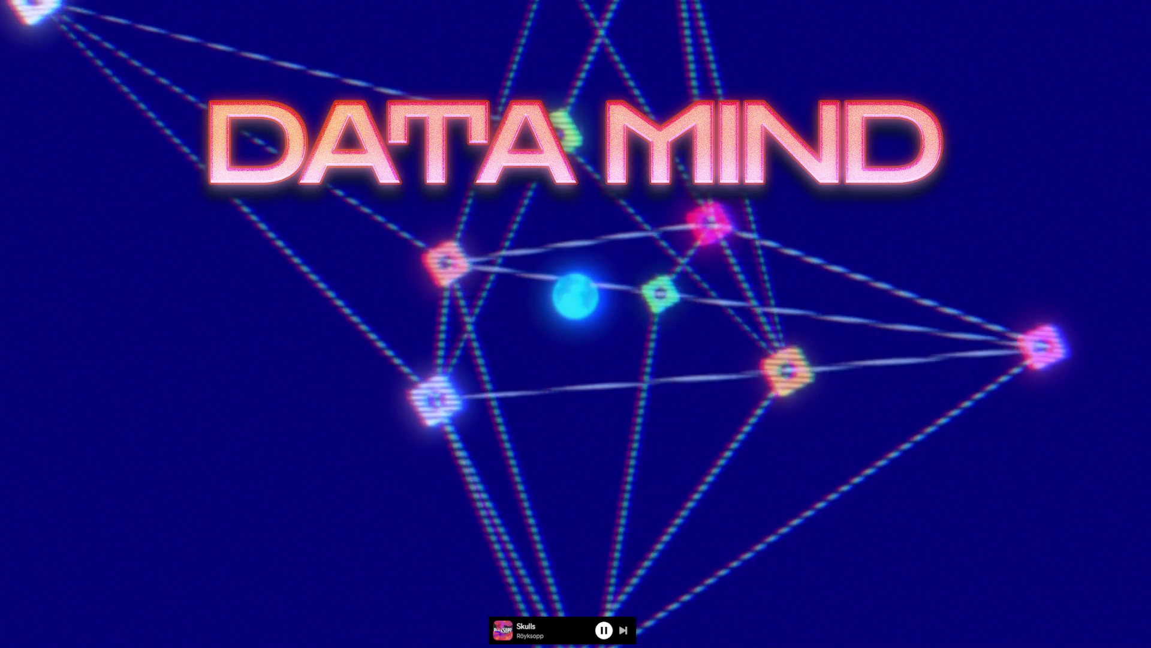
Return to the browser and briefly play the video, pausing at 8:38 as the Pip-Boy appears
{"action": "key", "text": "alt+Tab"}
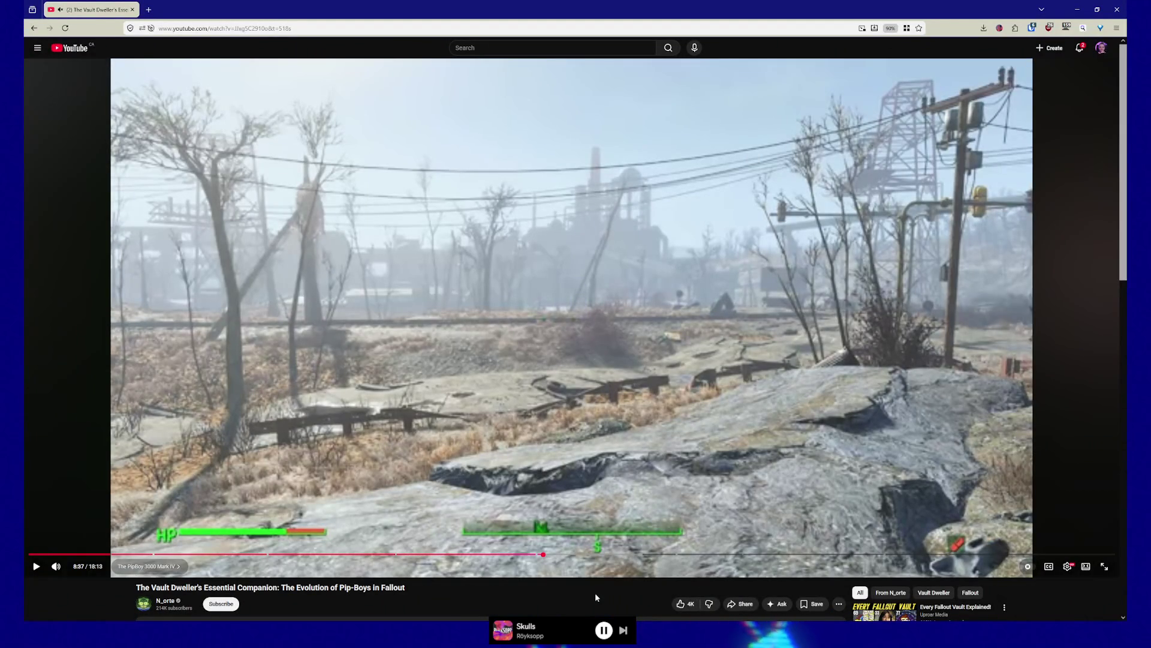
{"action": "key", "text": "space"}
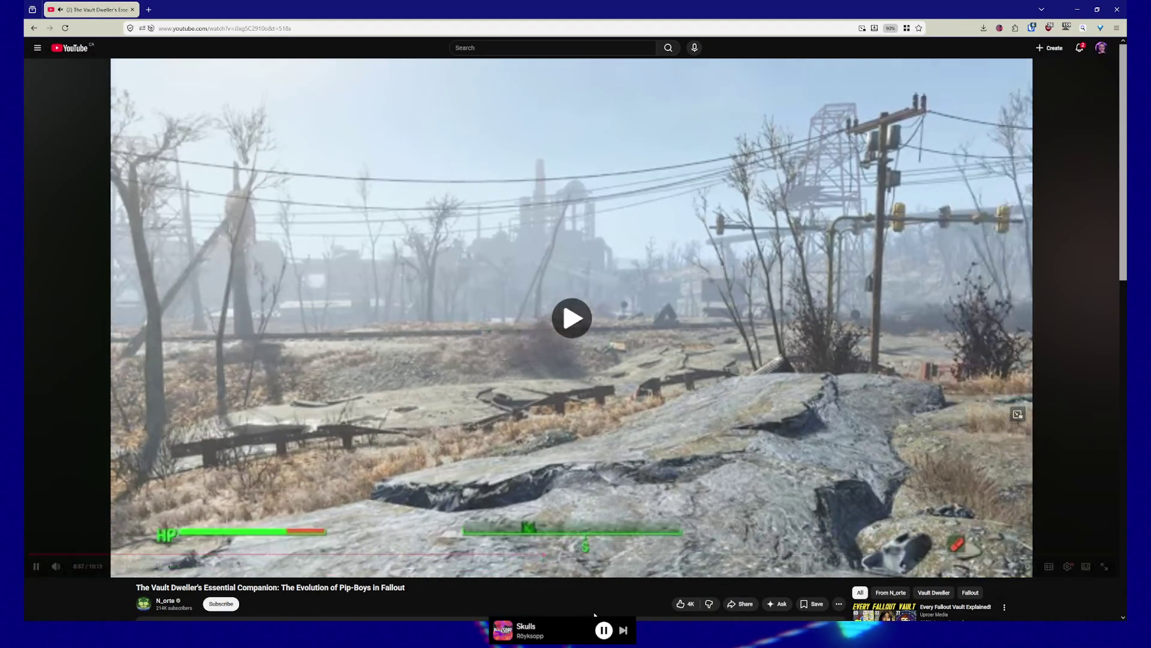
{"action": "key", "text": "space"}
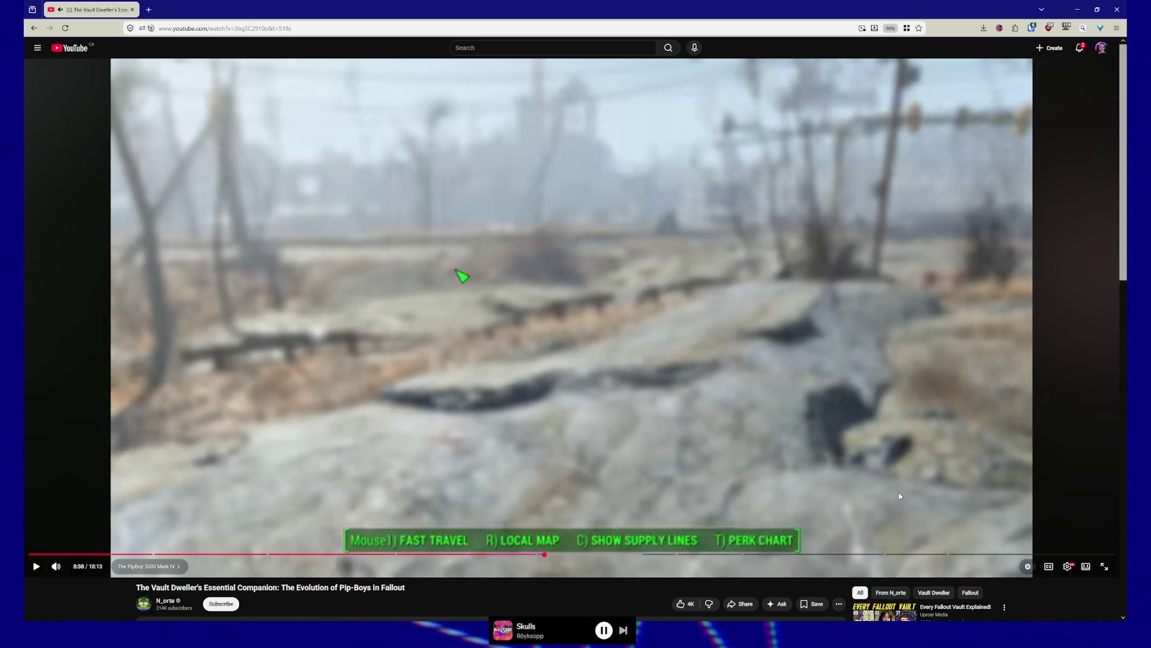
Step the paused video forward frame by frame to the sharp frame showing the HP bar
{"action": "key", "text": "."}
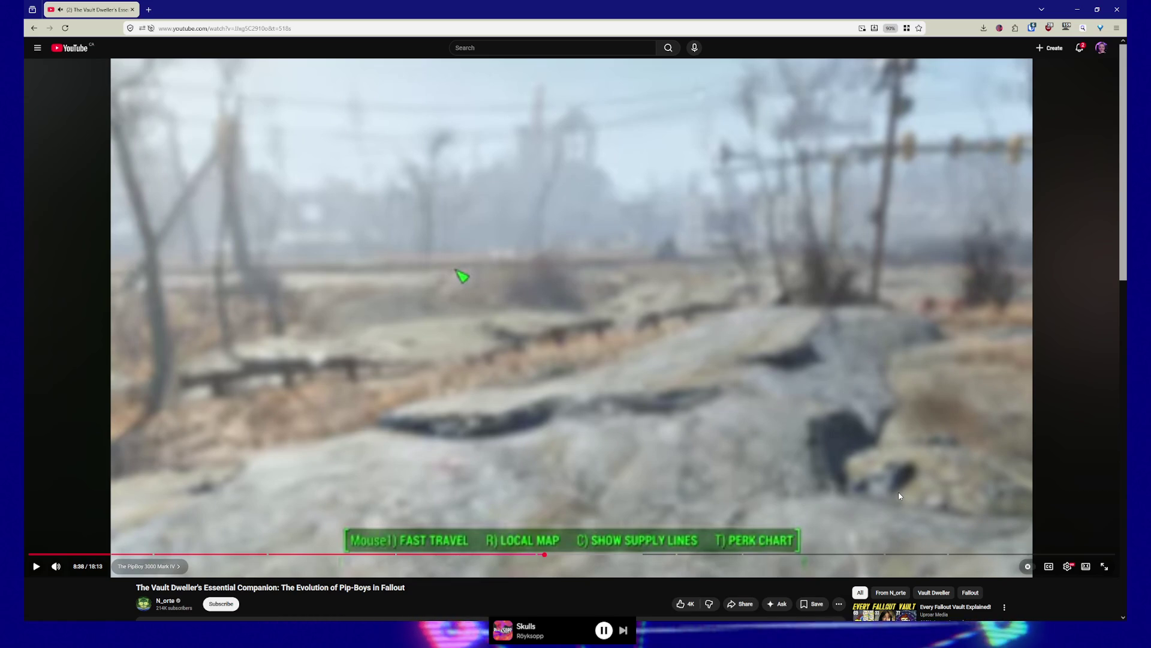
{"action": "key", "text": "."}
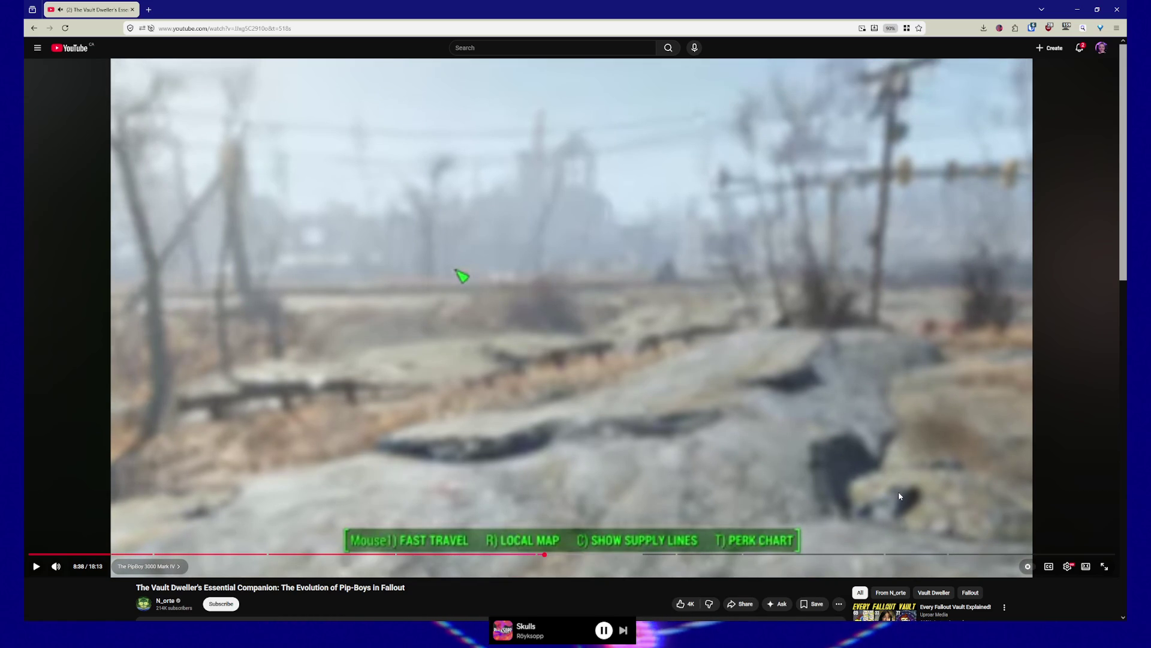
{"action": "key", "text": "."}
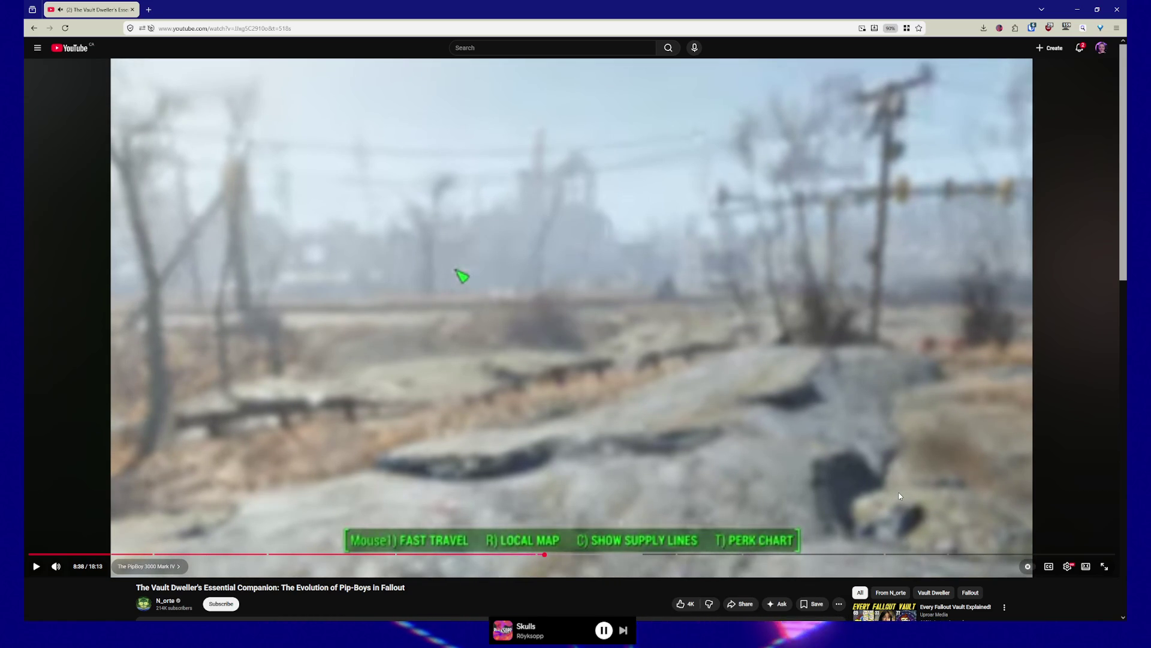
{"action": "key", "text": "."}
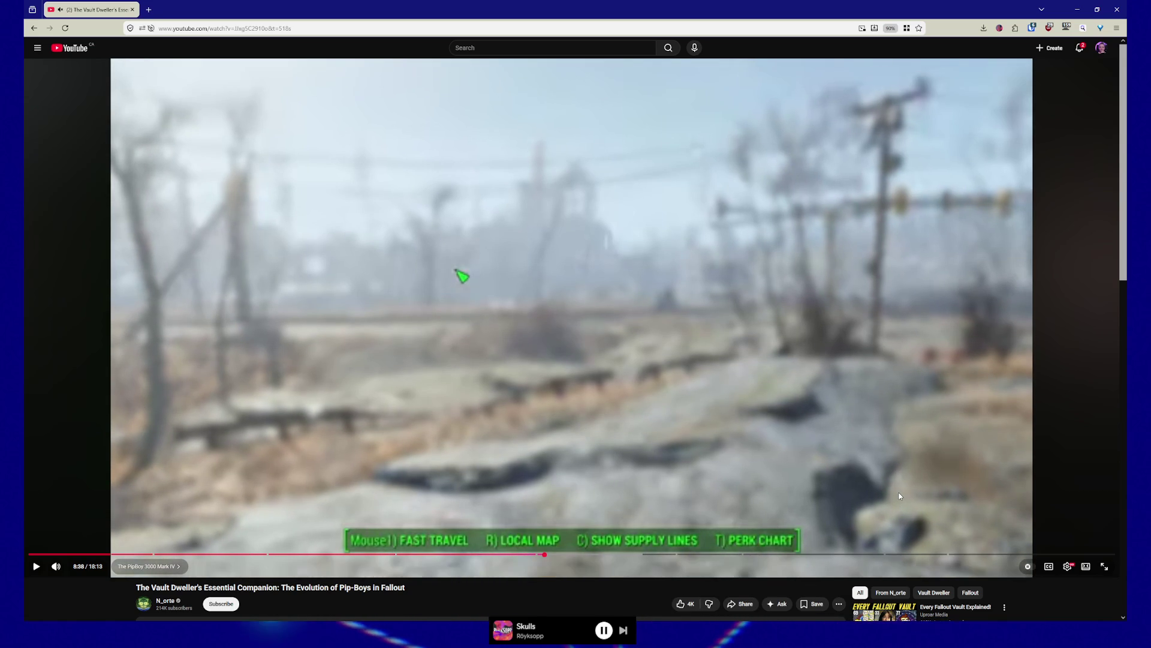
{"action": "key", "text": "."}
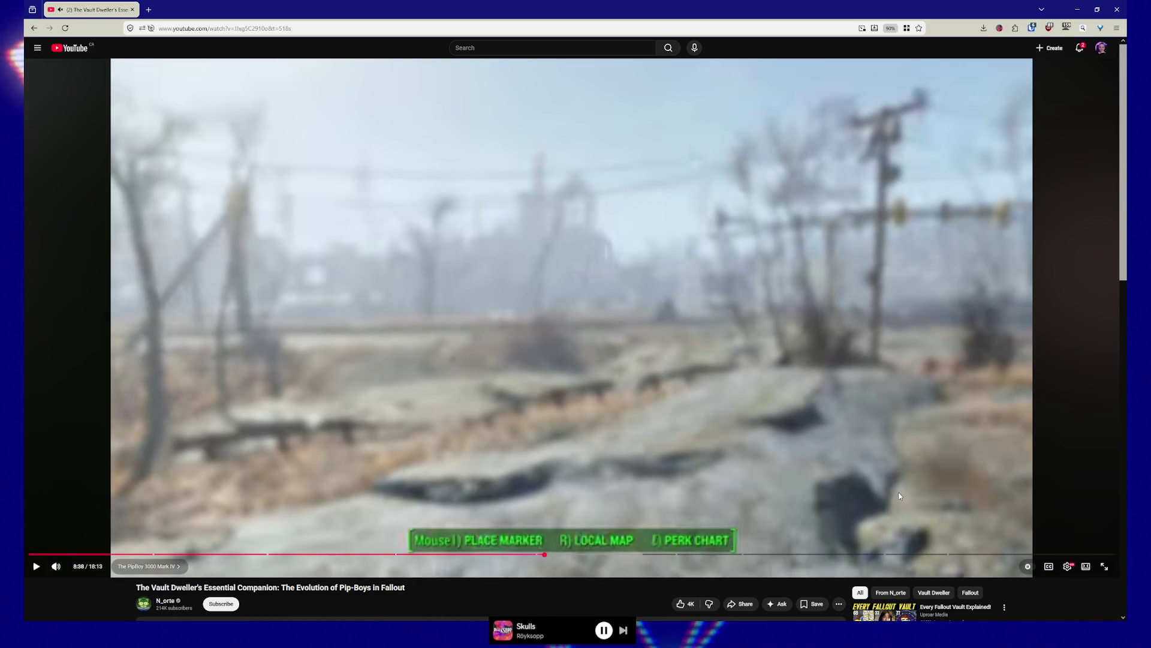
{"action": "key", "text": "period"}
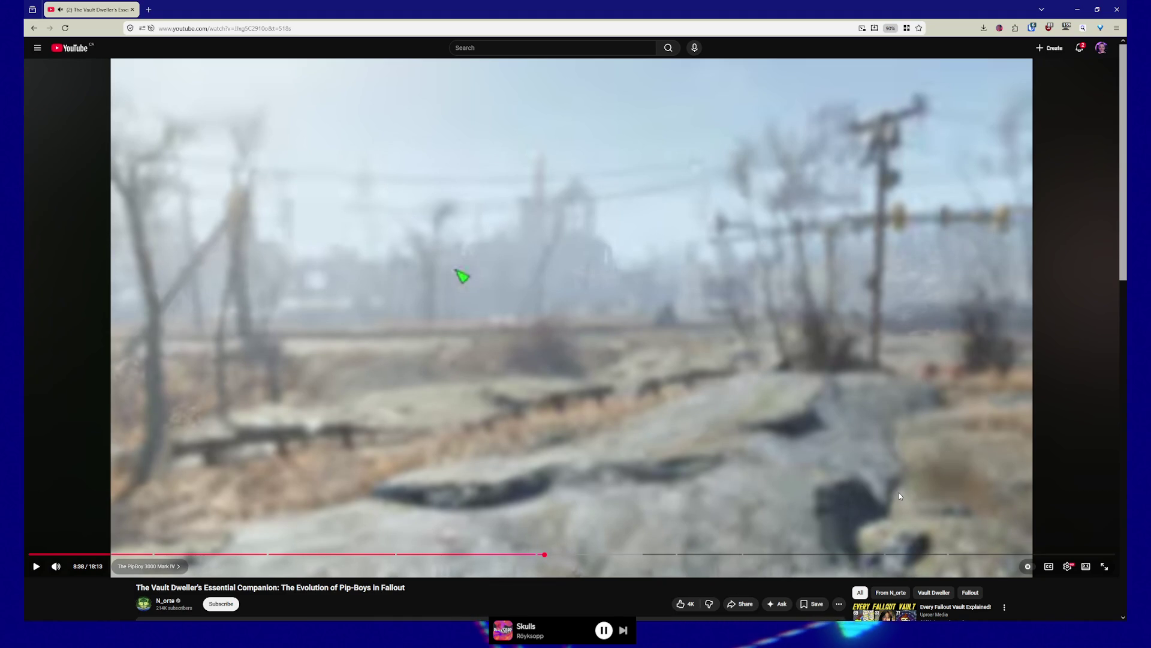
{"action": "key", "text": "period"}
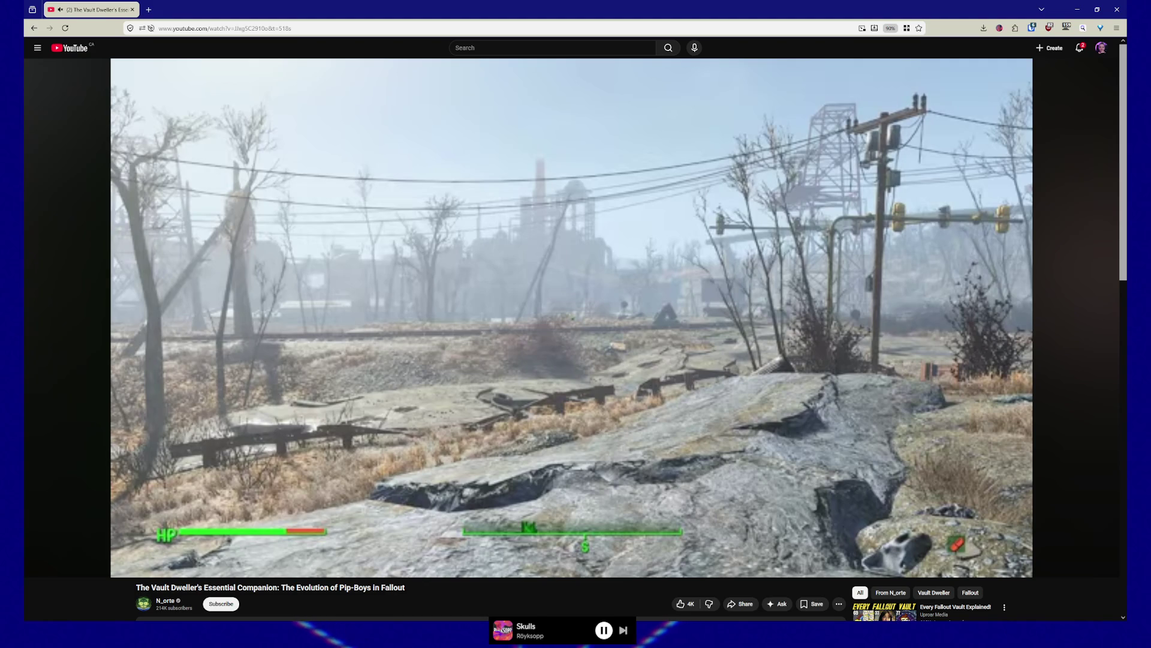
Flip back and forth between the blurry map frame and the sharp HUD frame
{"action": "key", "text": "comma"}
{"action": "key", "text": "period"}
{"action": "key", "text": "comma"}
{"action": "key", "text": "period"}
{"action": "key", "text": "comma"}
{"action": "key", "text": "period"}
{"action": "key", "text": "comma"}
{"action": "key", "text": "period"}
{"action": "key", "text": "comma"}
{"action": "key", "text": "period"}
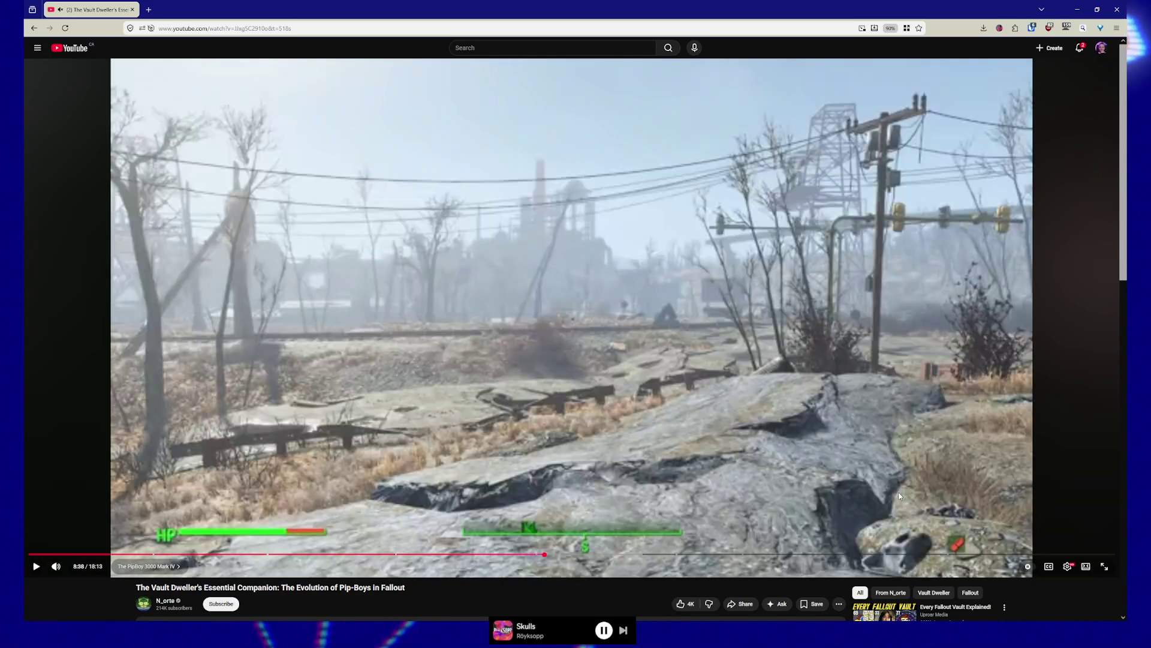
{"action": "key", "text": "comma"}
Advance to the PLACE MARKER and FAST TRAVEL frames and alternate between them, ending on FAST TRAVEL
{"action": "key", "text": "period"}
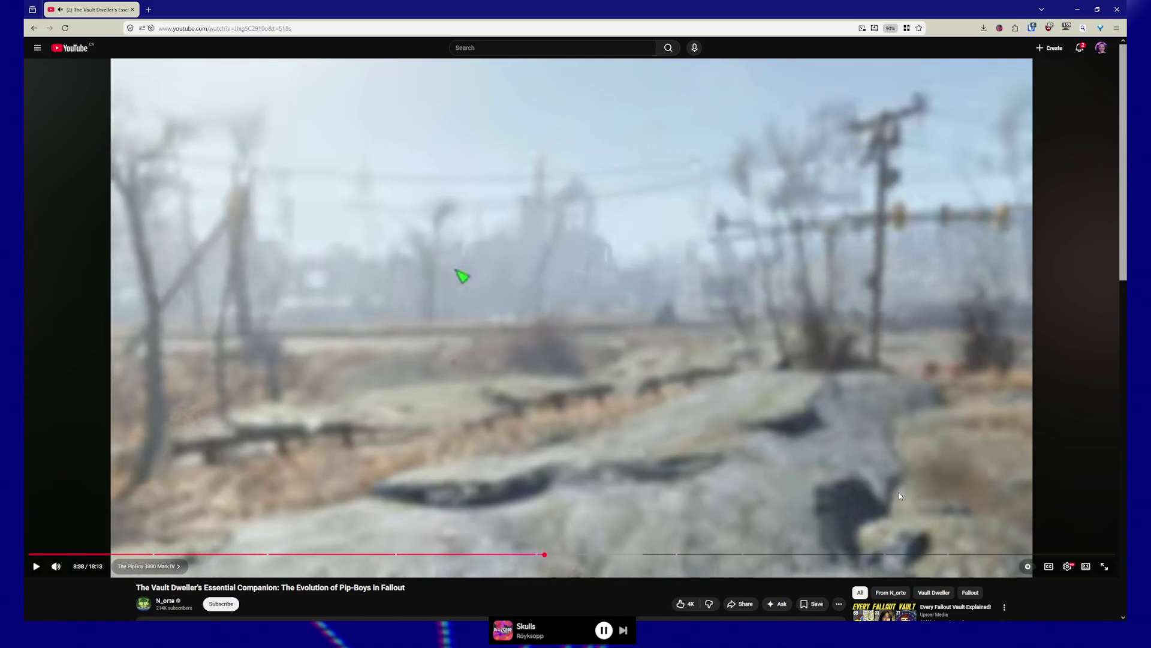
{"action": "key", "text": "period"}
{"action": "key", "text": "period"}
{"action": "key", "text": "period"}
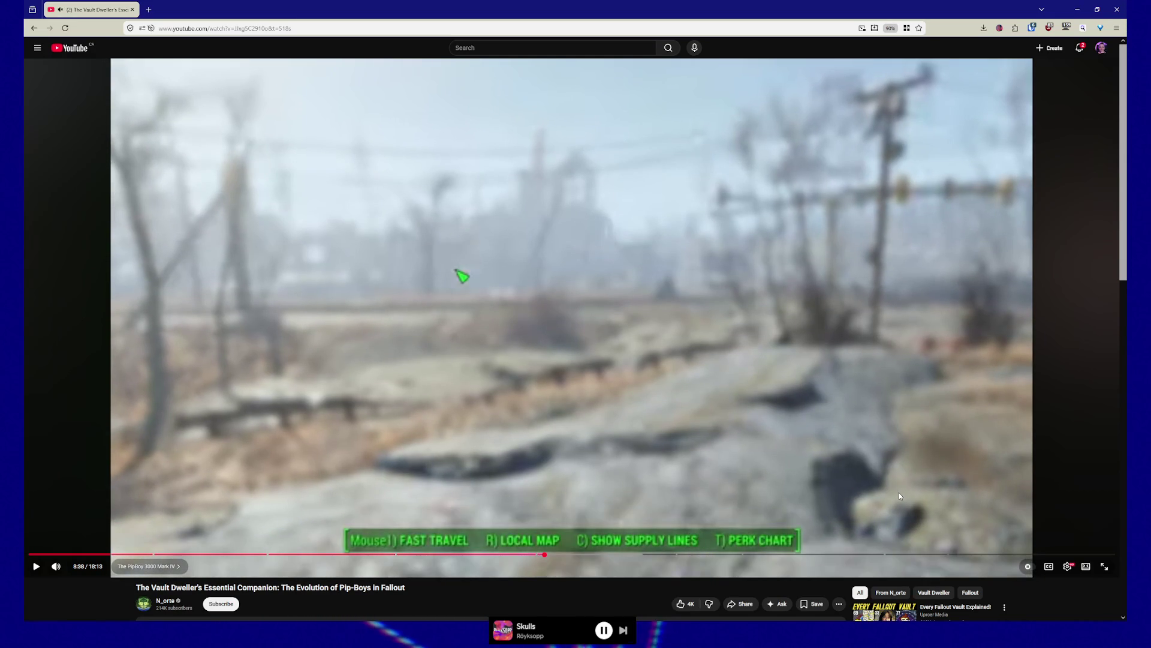
{"action": "key", "text": "period"}
{"action": "key", "text": "period"}
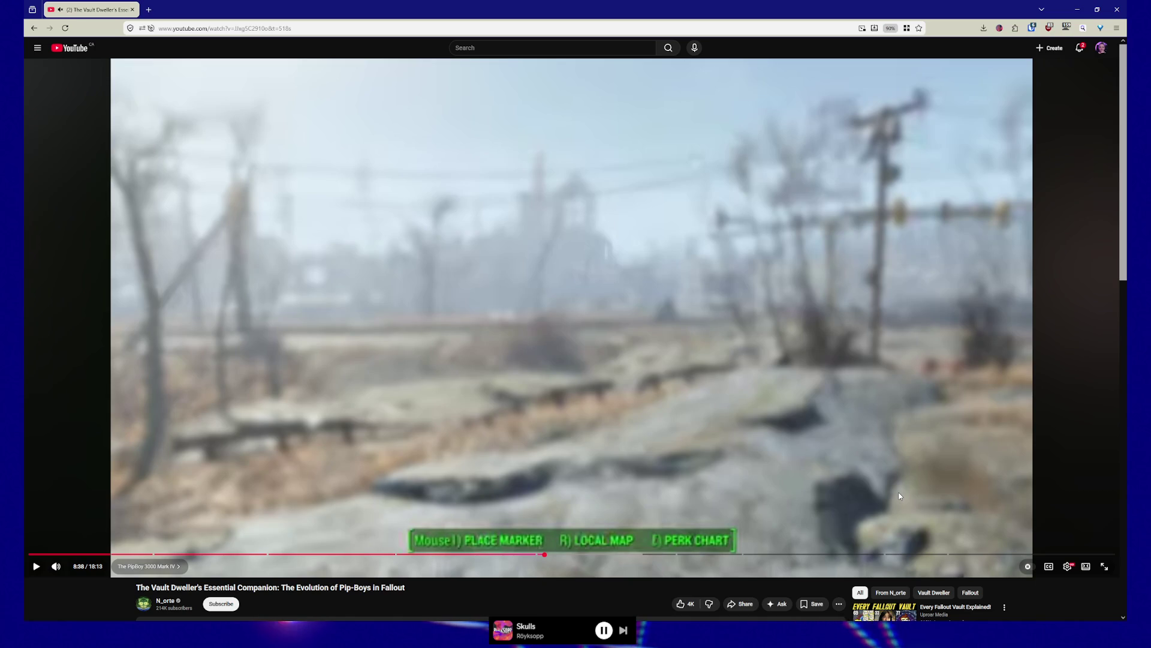
{"action": "key", "text": "period"}
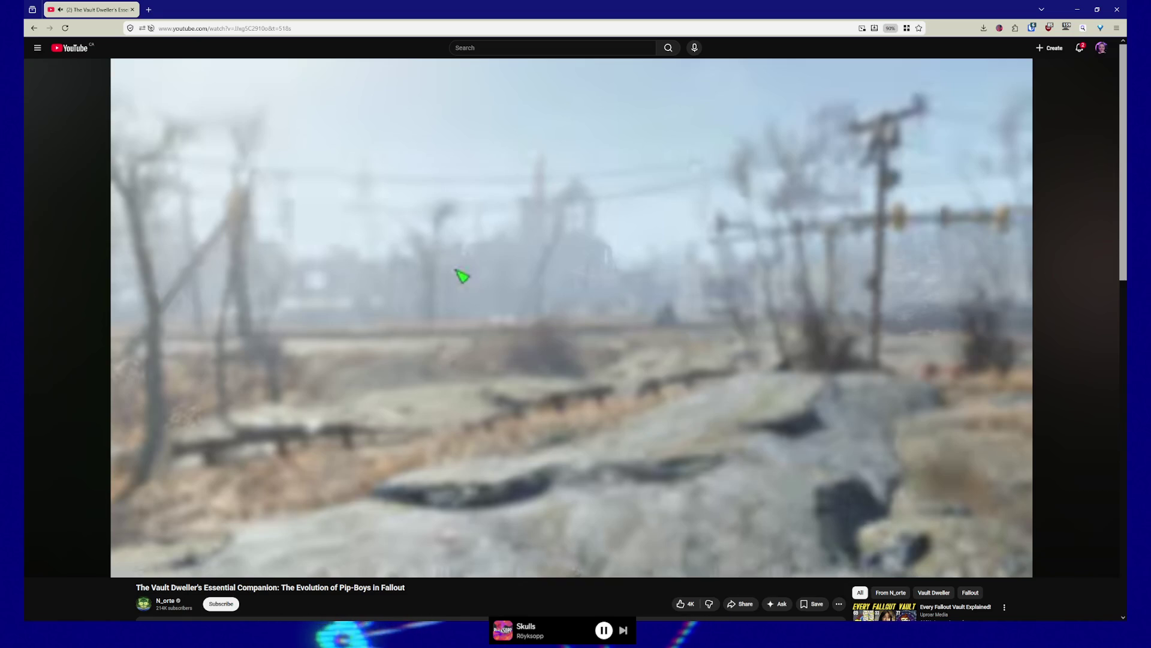
{"action": "key", "text": "."}
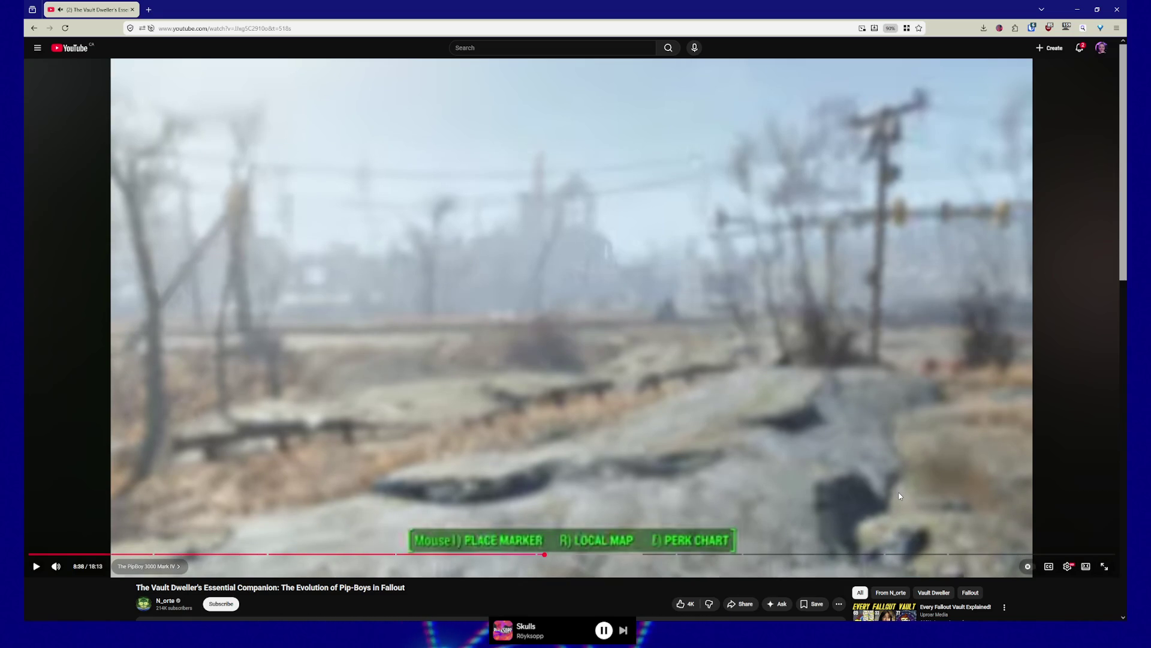
{"action": "key", "text": "."}
{"action": "key", "text": "comma"}
{"action": "key", "text": "period"}
{"action": "key", "text": "comma"}
{"action": "key", "text": "period"}
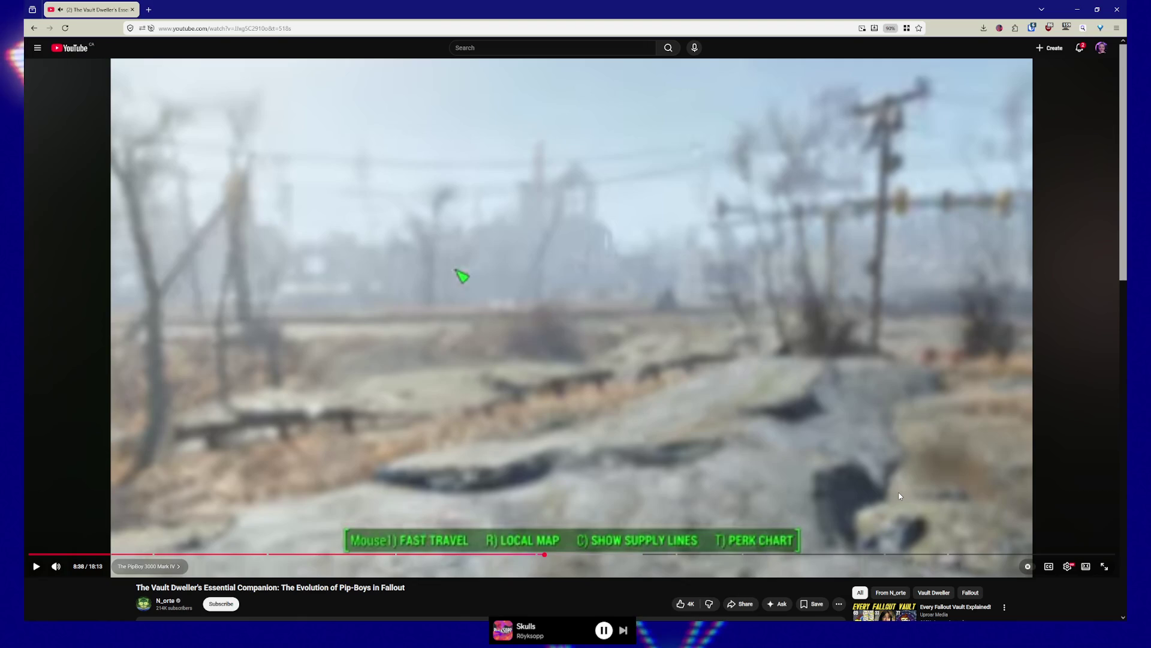
{"action": "key", "text": "comma"}
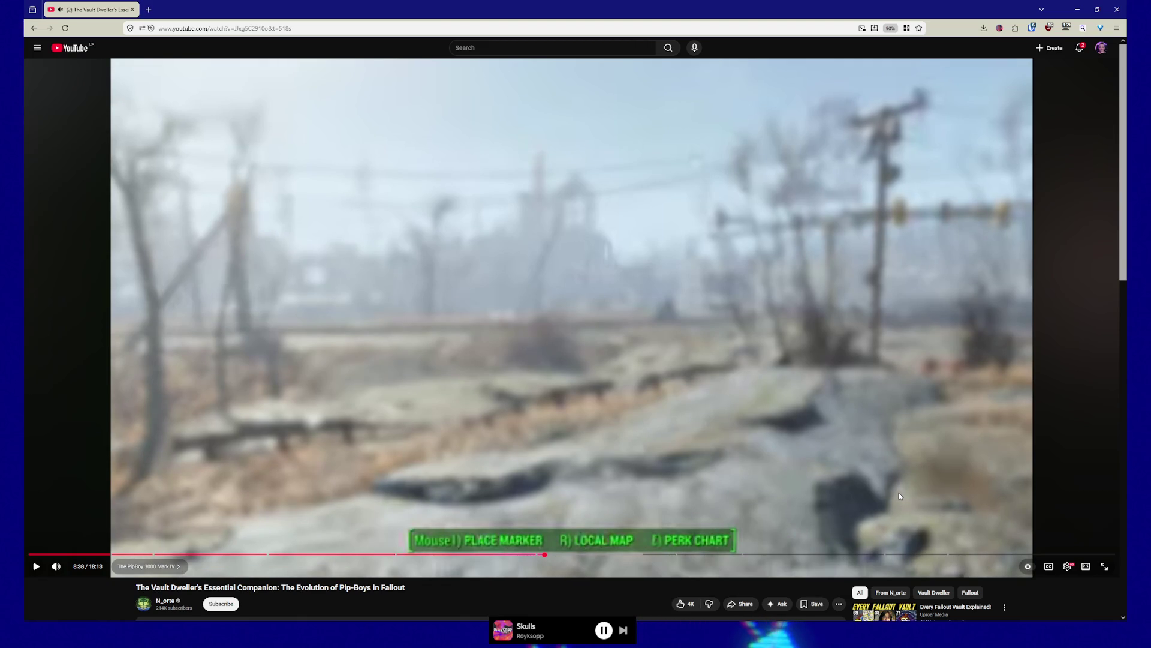
{"action": "key", "text": "period"}
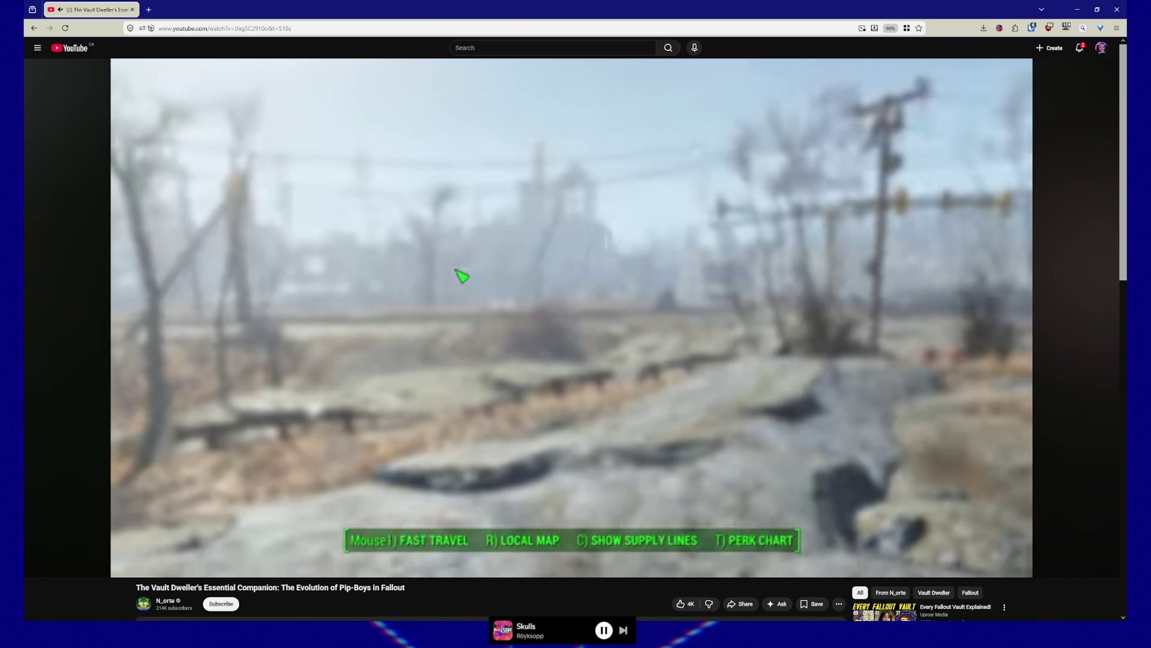
{"action": "key", "text": "comma"}
{"action": "key", "text": "period"}
{"action": "key", "text": "comma"}
{"action": "key", "text": "period"}
{"action": "key", "text": "comma"}
{"action": "key", "text": "period"}
{"action": "key", "text": "comma"}
{"action": "key", "text": "period"}
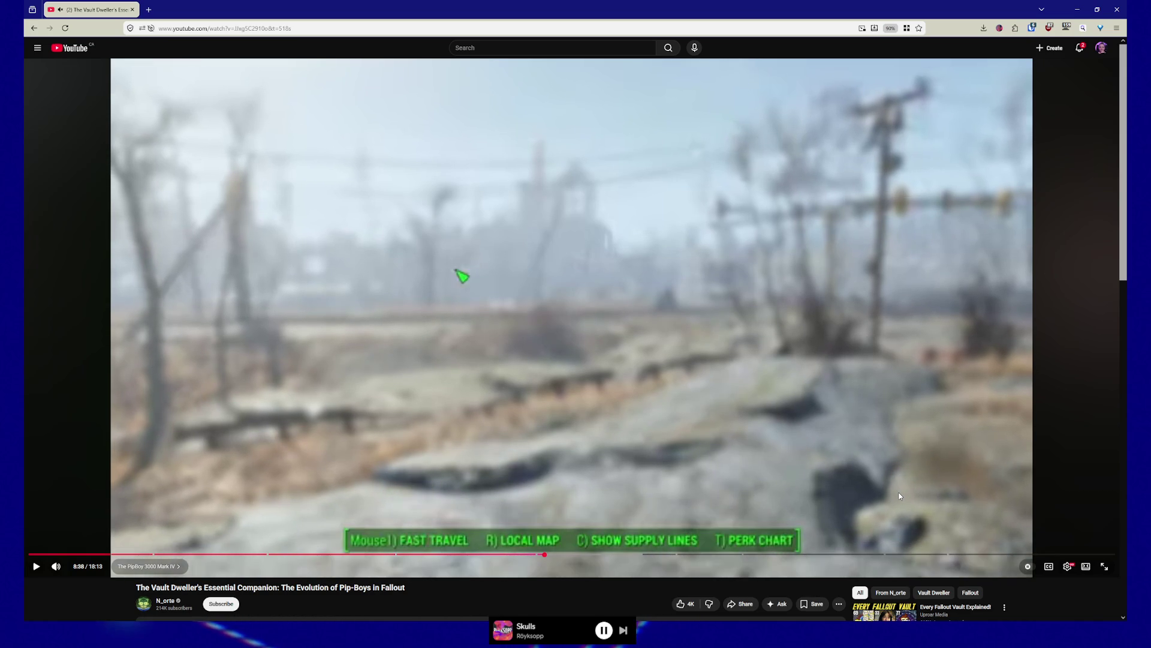
{"action": "key", "text": "comma"}
{"action": "key", "text": "period"}
{"action": "key", "text": "comma"}
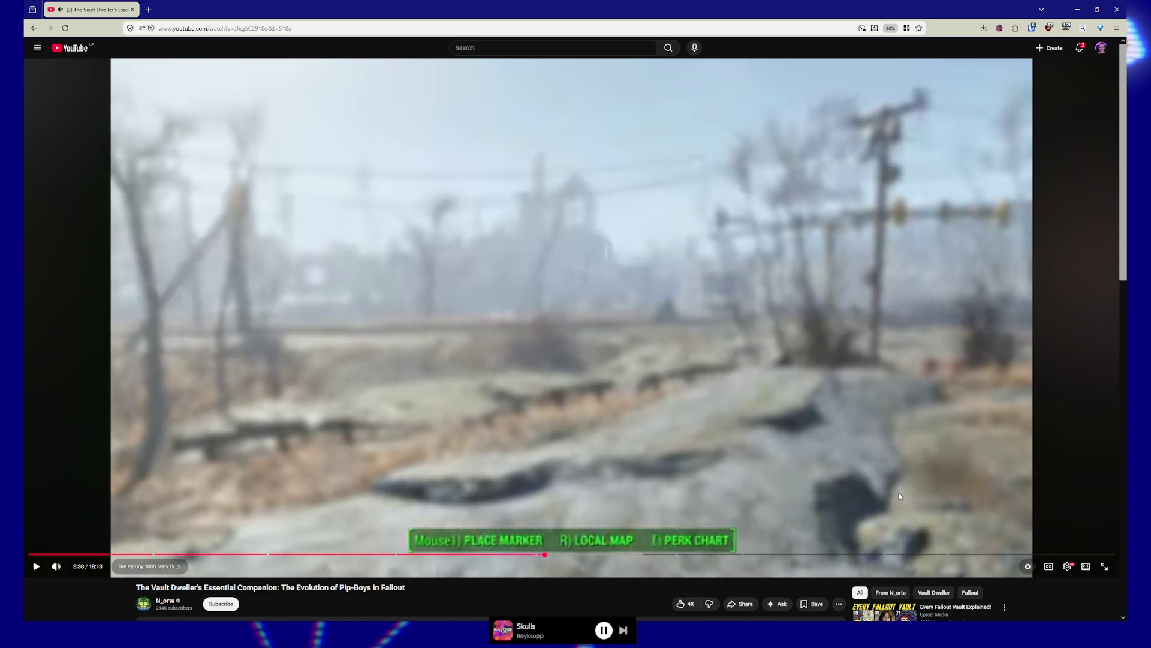
{"action": "key", "text": "period"}
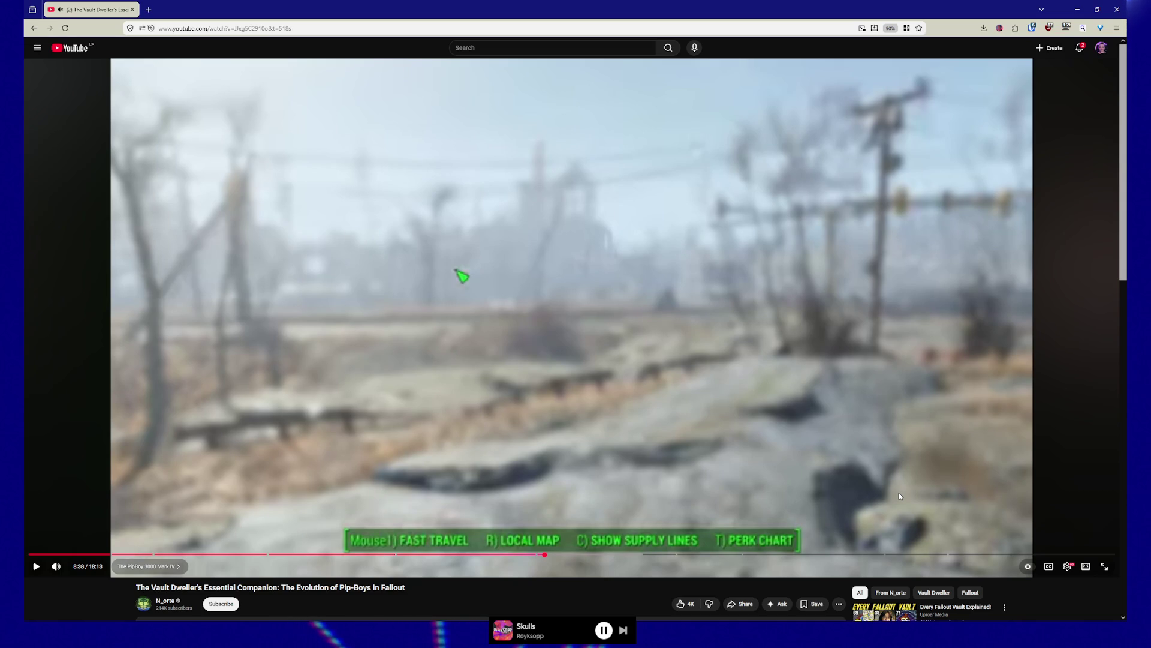
Step forward as the view tilts down until the raised Pip-Boy map frame is shown
{"action": "key", "text": "period"}
{"action": "key", "text": "period"}
{"action": "key", "text": "period"}
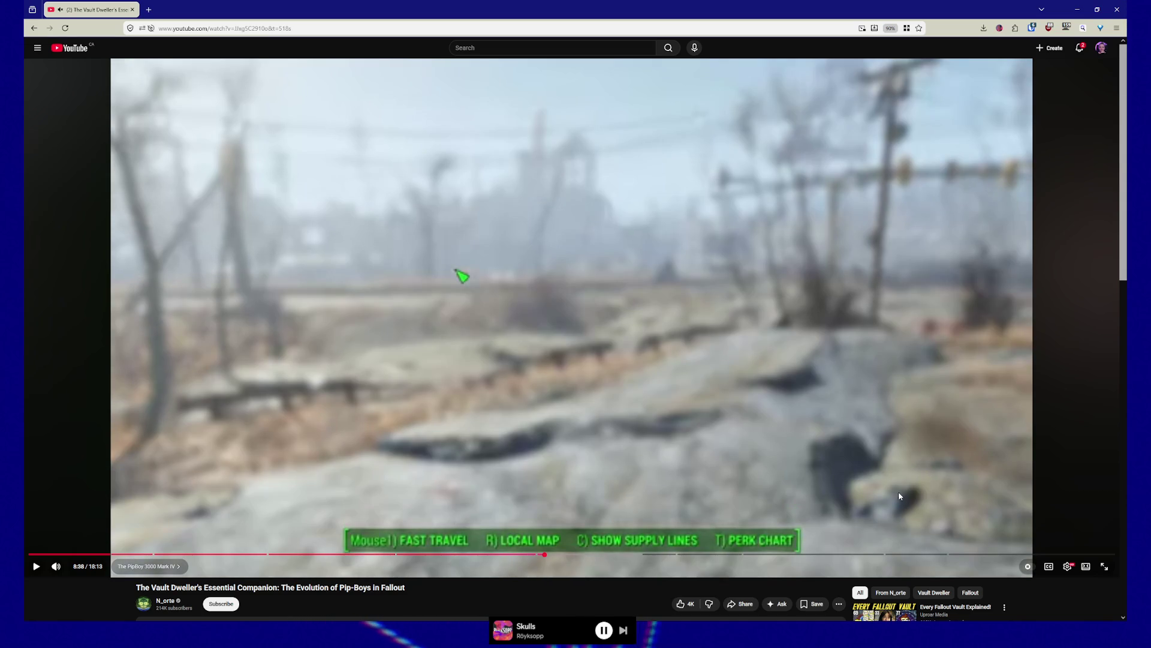
{"action": "key", "text": "period"}
{"action": "key", "text": "period"}
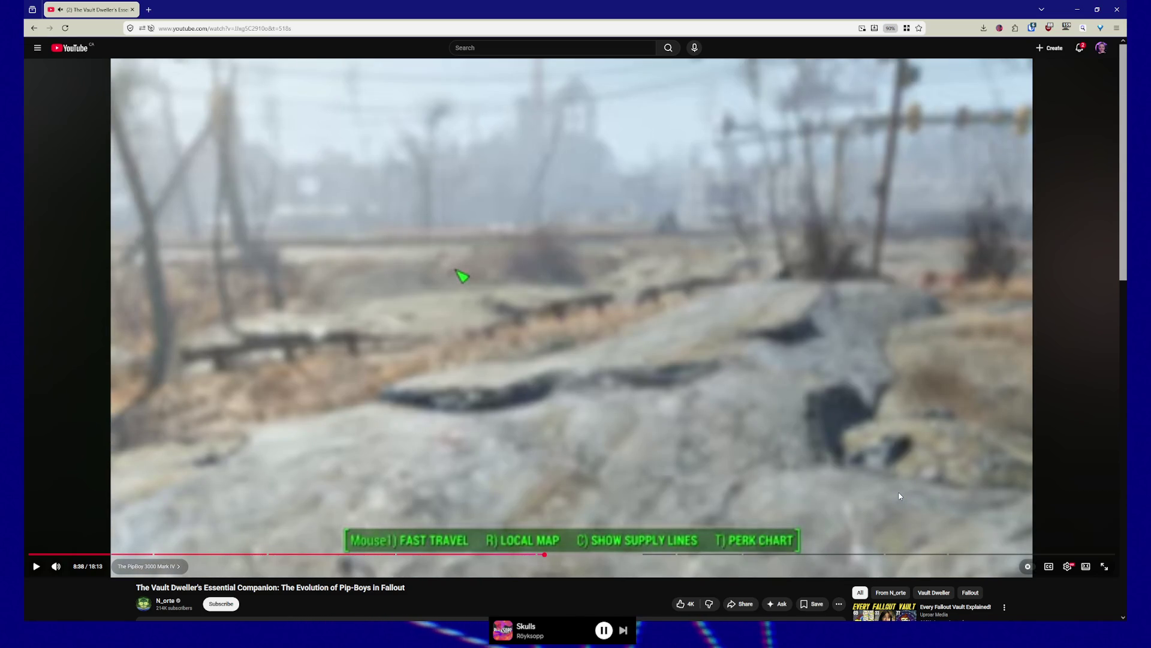
{"action": "key", "text": "period"}
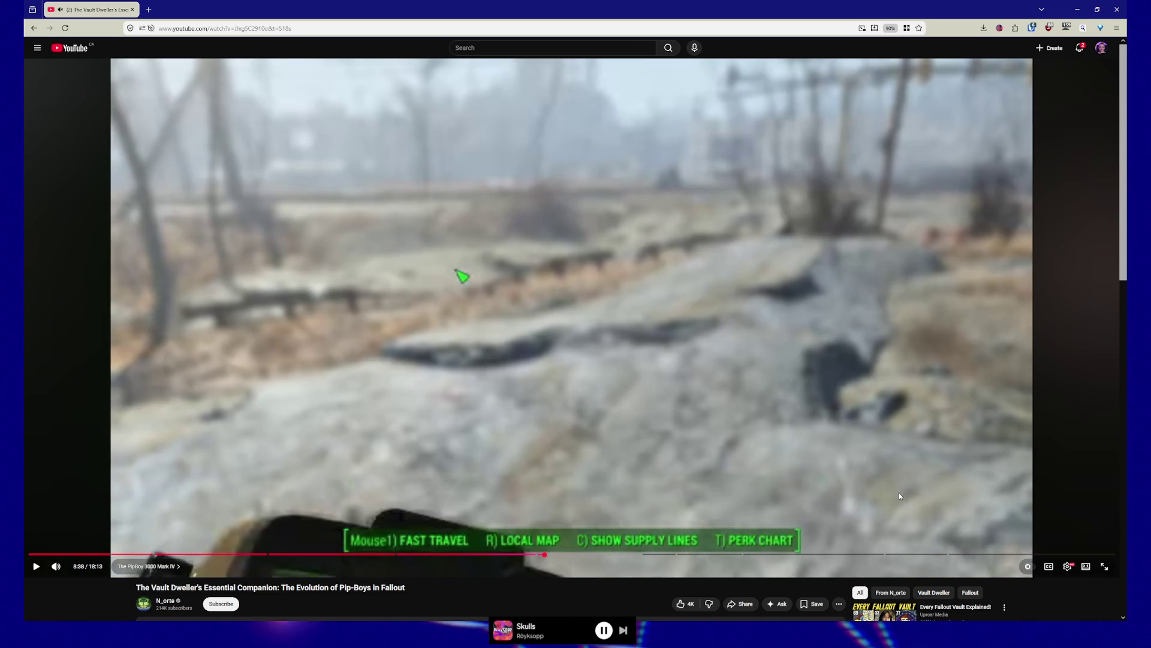
{"action": "key", "text": "period"}
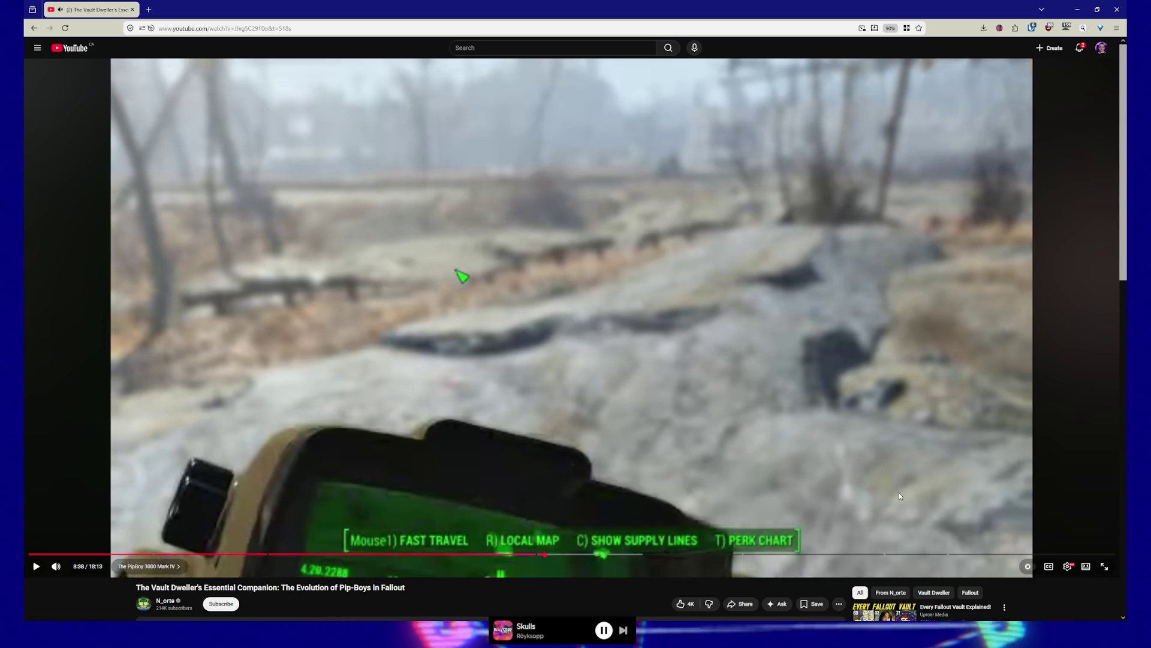
{"action": "key", "text": "comma"}
{"action": "key", "text": "period"}
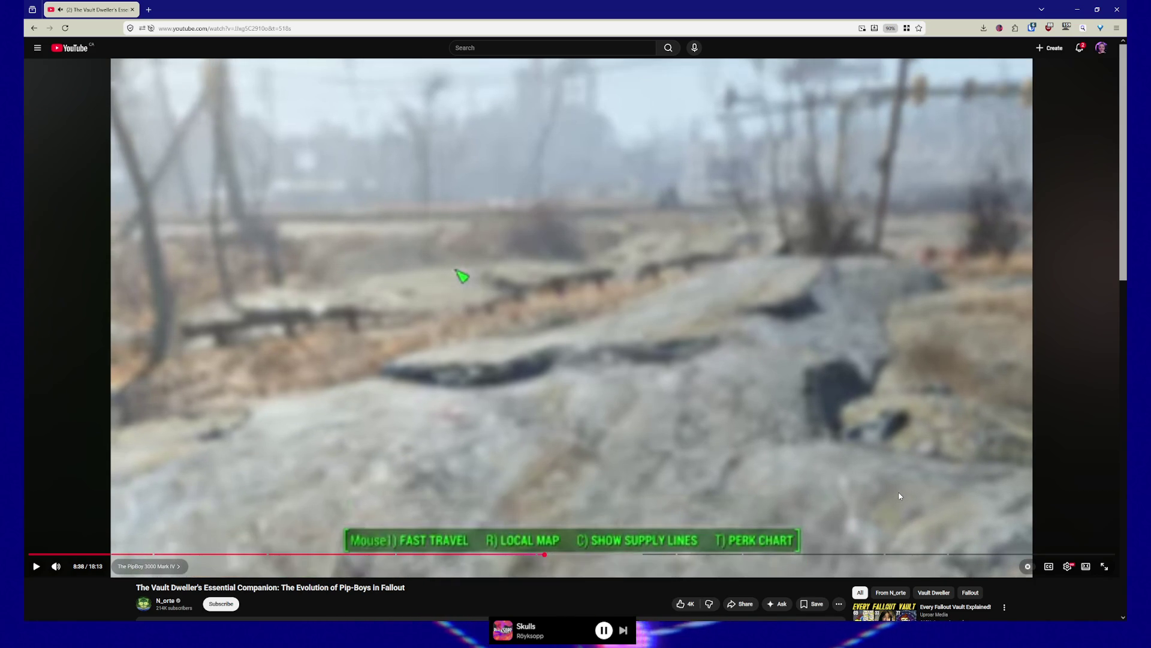
{"action": "key", "text": "comma"}
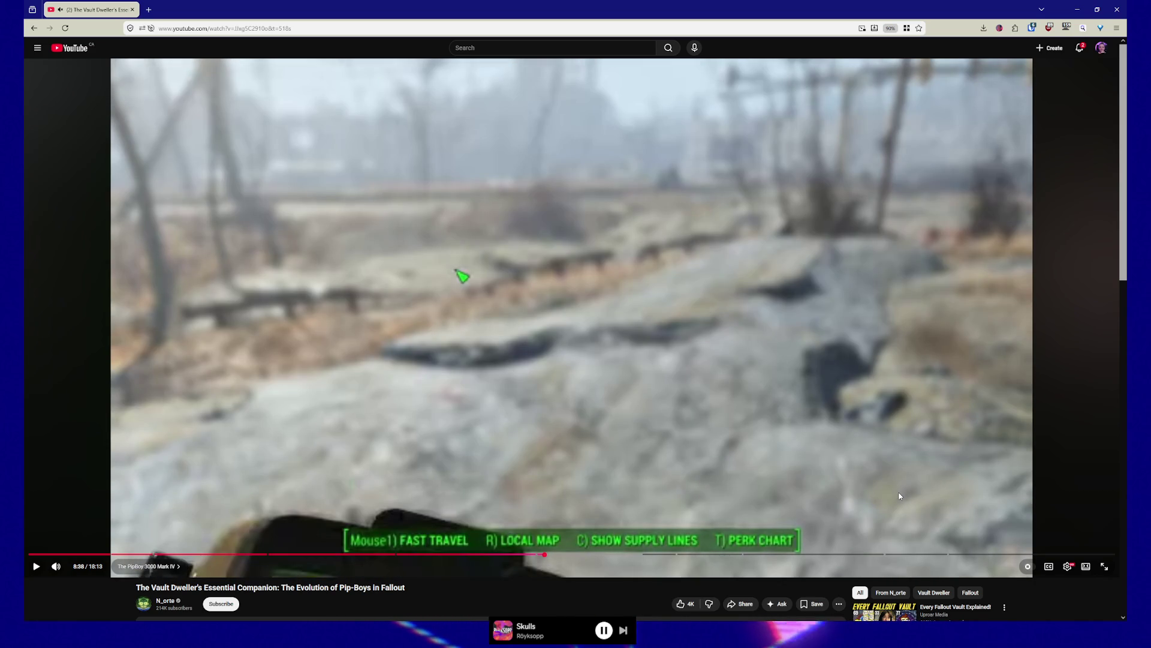
{"action": "key", "text": "period"}
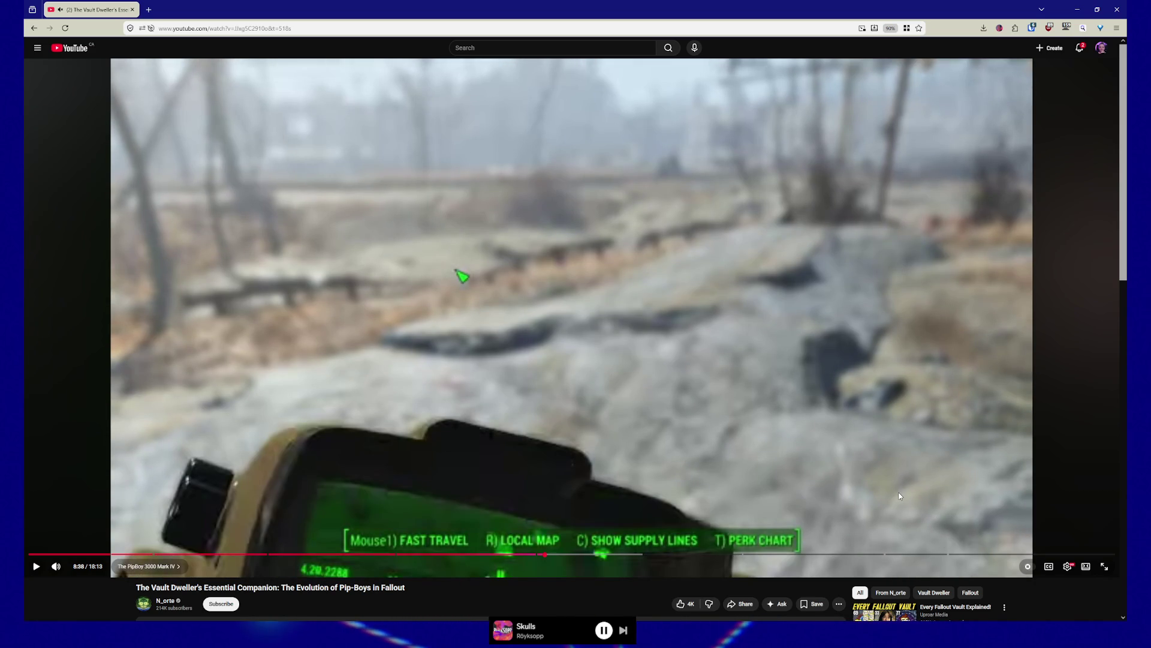
{"action": "key", "text": "period"}
{"action": "key", "text": "period"}
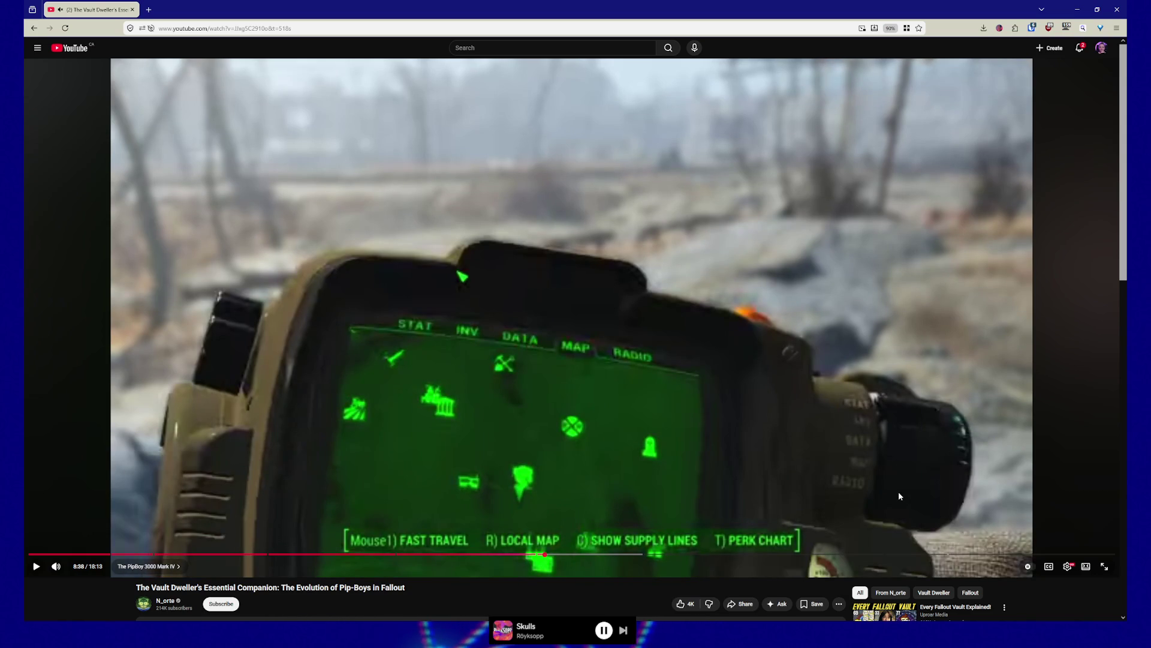
{"action": "key", "text": "comma"}
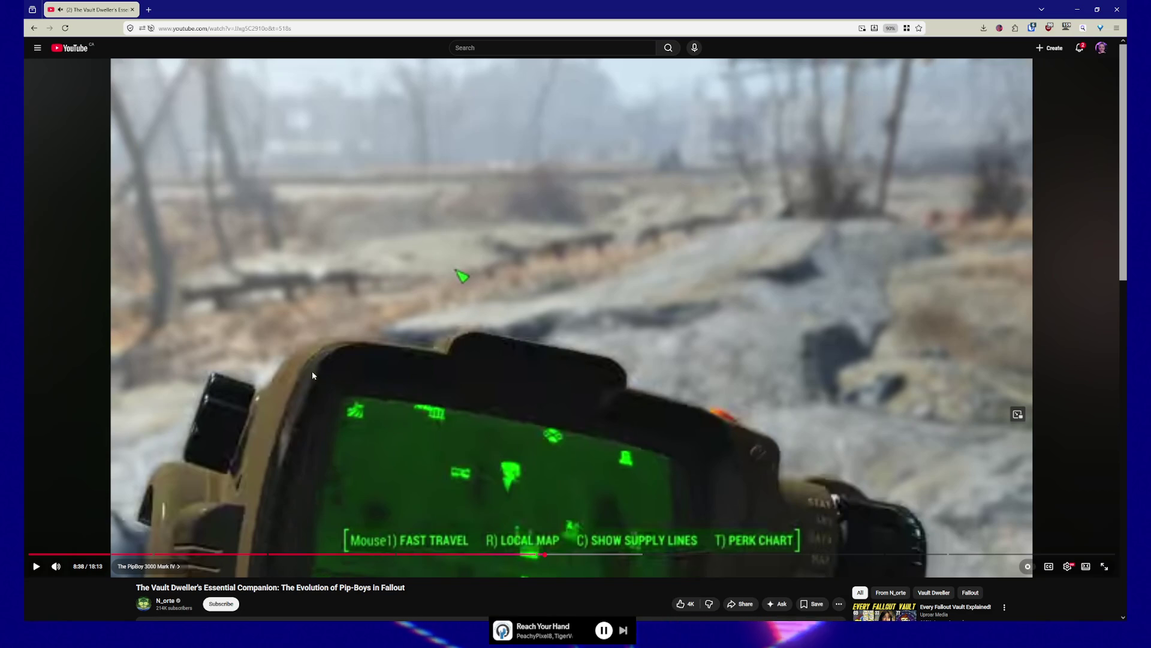
Jump the paused Pip-Boy video ahead, rewind it five seconds, and mute it
{"action": "key", "text": "Right"}
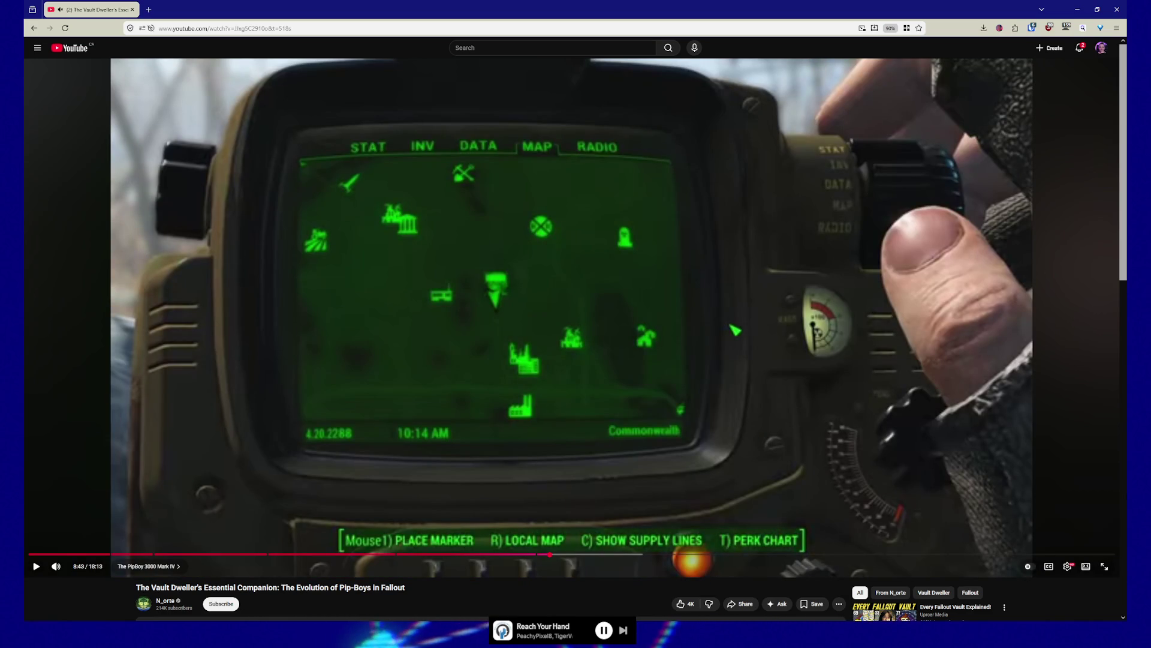
{"action": "key", "text": "Left"}
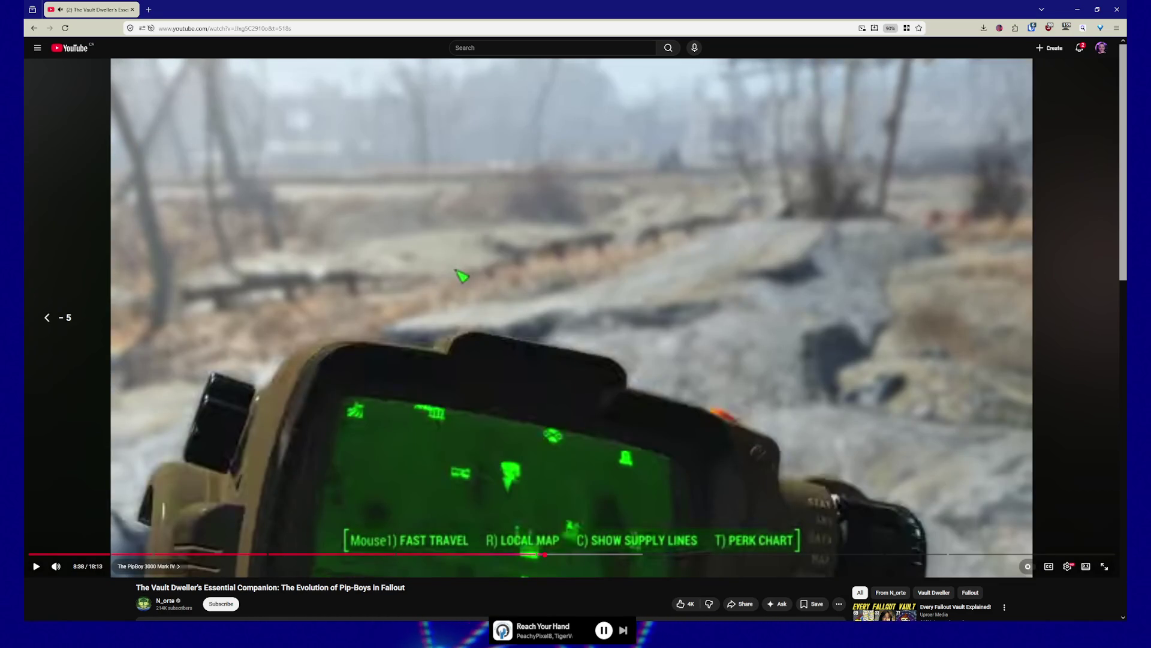
{"action": "key", "text": "m"}
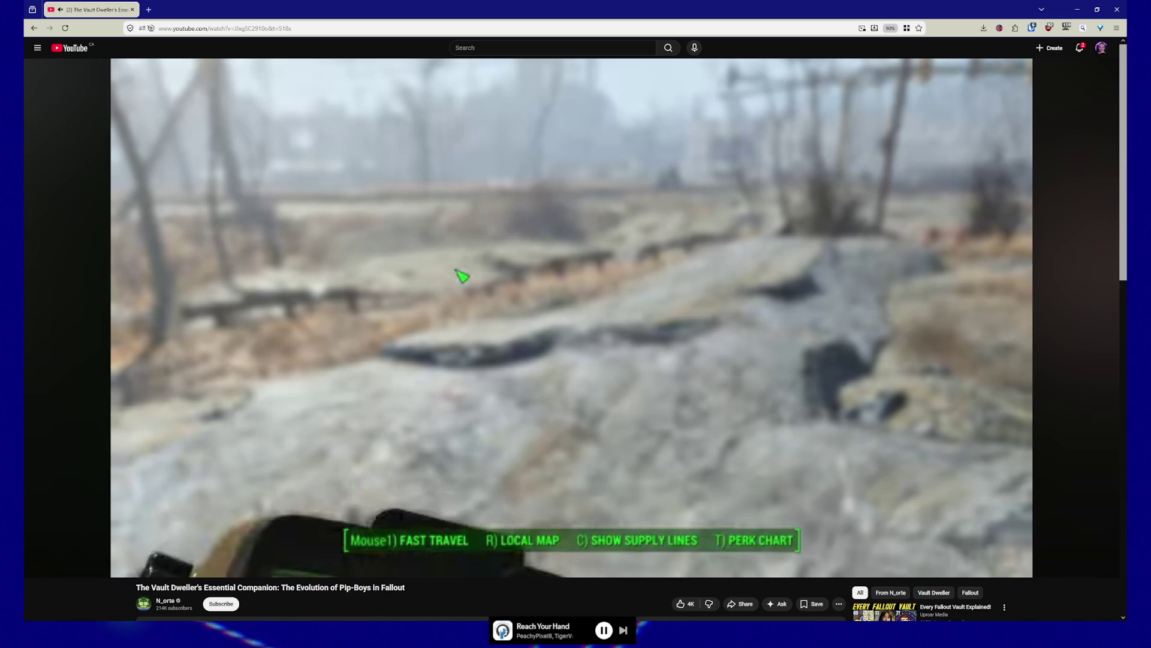
Clear the stray slashes typed into YouTube's search box and return focus to the video
{"action": "key", "text": "space"}
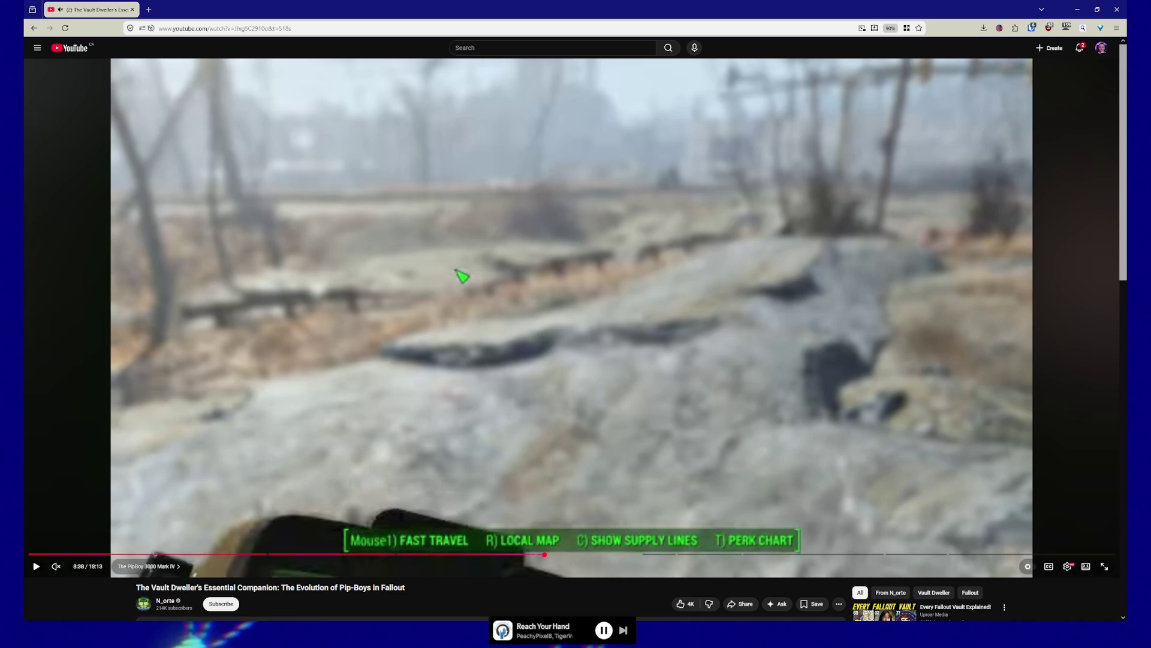
{"action": "key", "text": "/"}
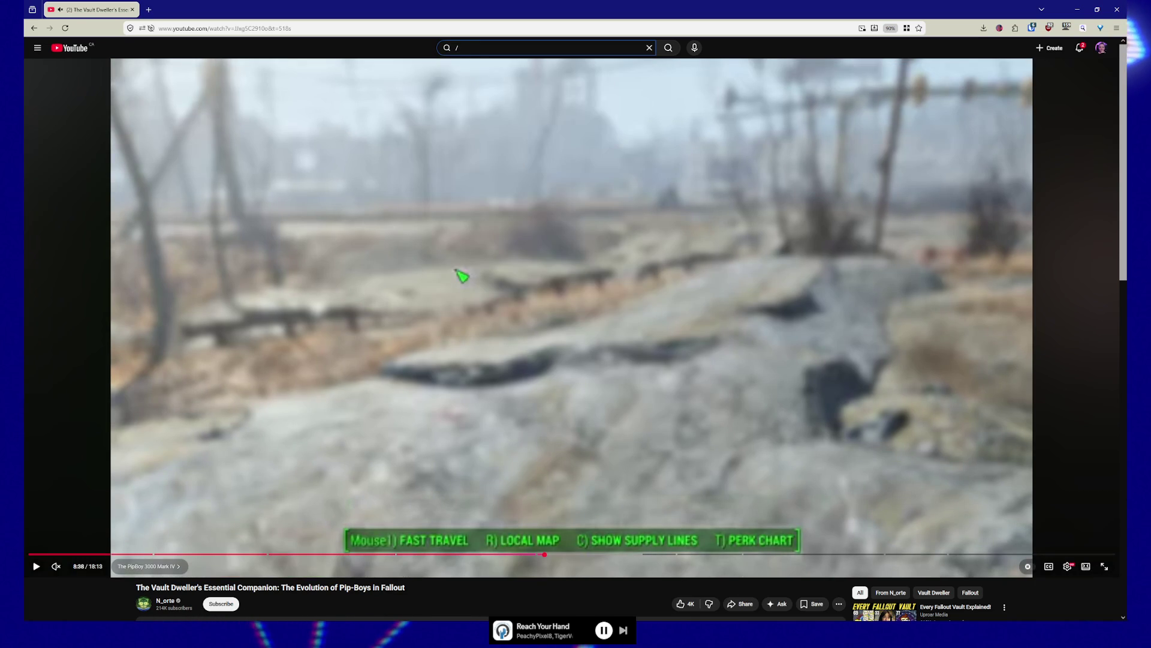
{"action": "type", "text": "//"}
{"action": "key", "text": "BackSpace"}
{"action": "key", "text": "BackSpace"}
{"action": "key", "text": "BackSpace"}
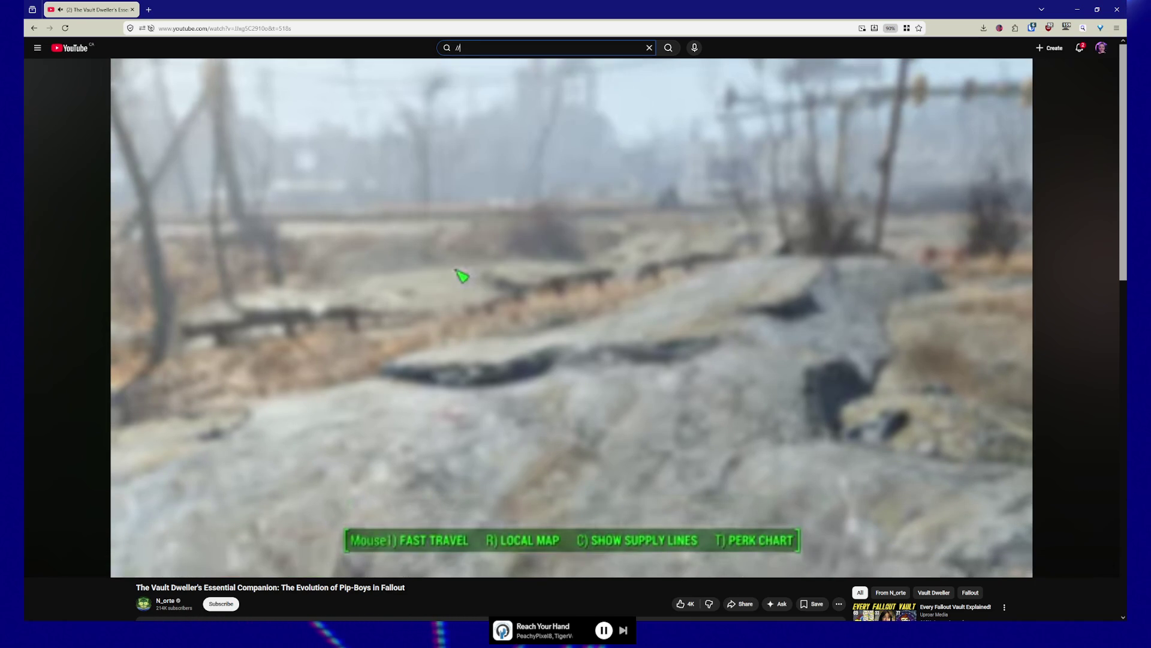
{"action": "key", "text": "Escape"}
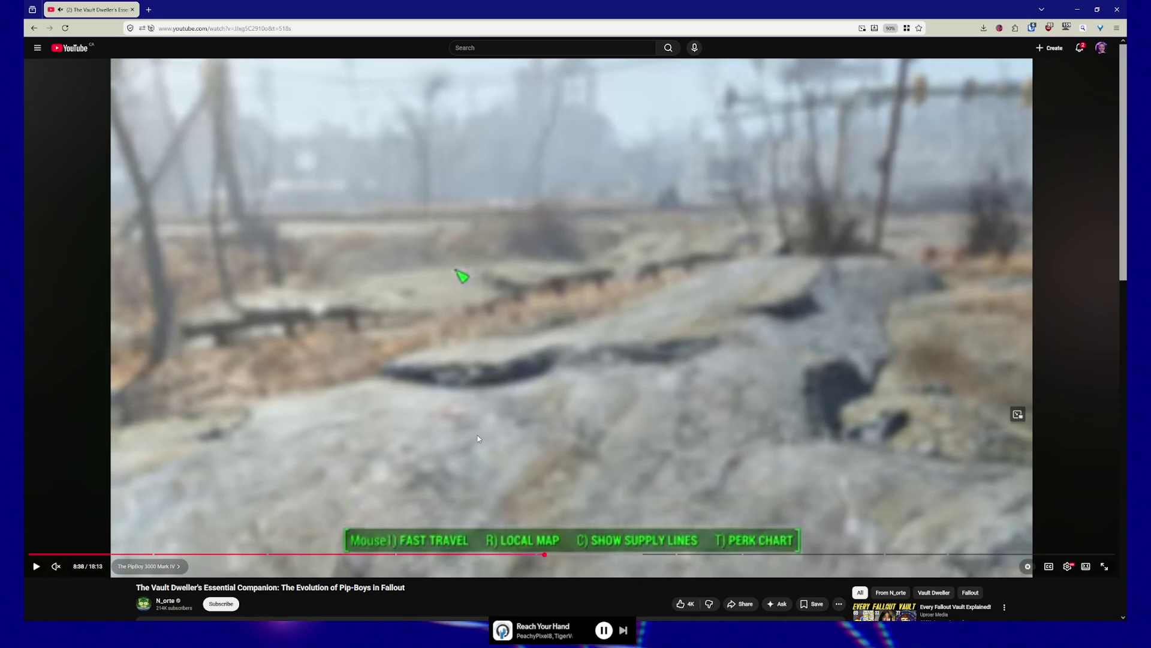
Step frame by frame through the video until the Pip-Boy is raised with its map showing
{"action": "key", "text": "period"}
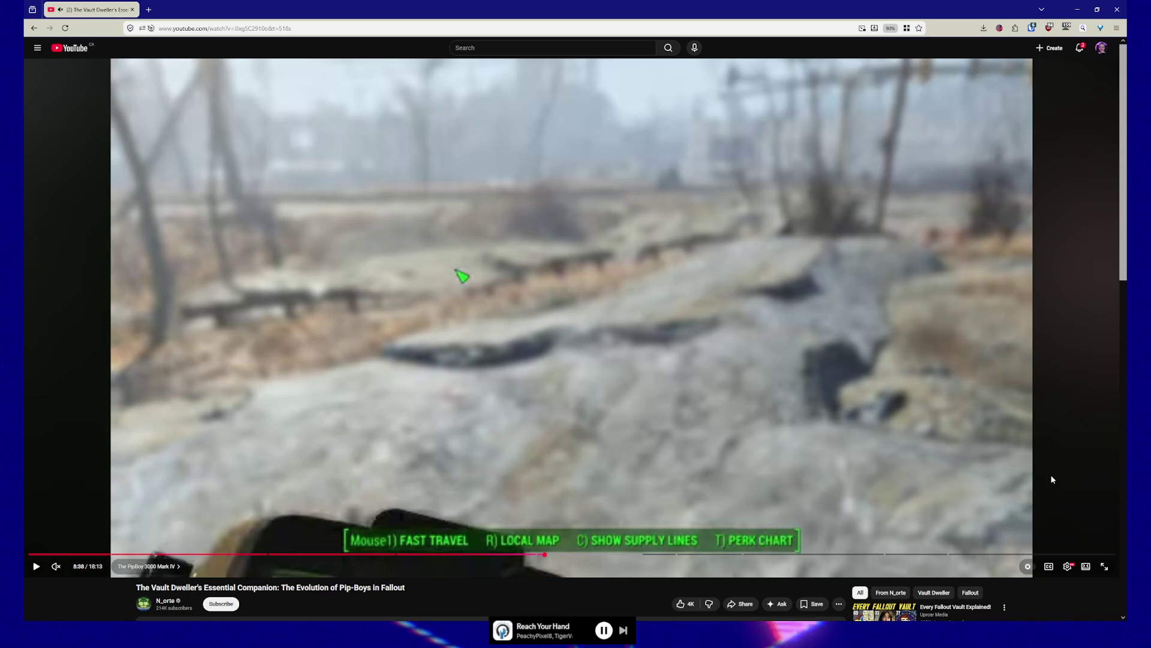
{"action": "key", "text": "period"}
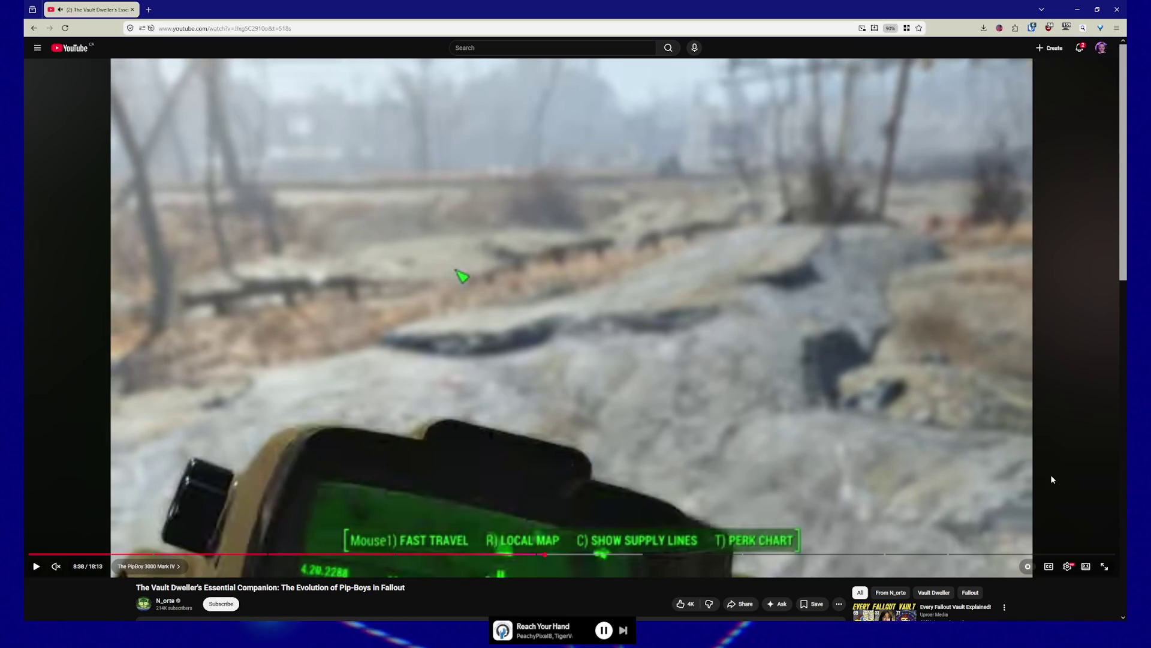
{"action": "key", "text": "period"}
{"action": "key", "text": "comma"}
{"action": "key", "text": "period"}
{"action": "key", "text": "comma"}
{"action": "key", "text": "period"}
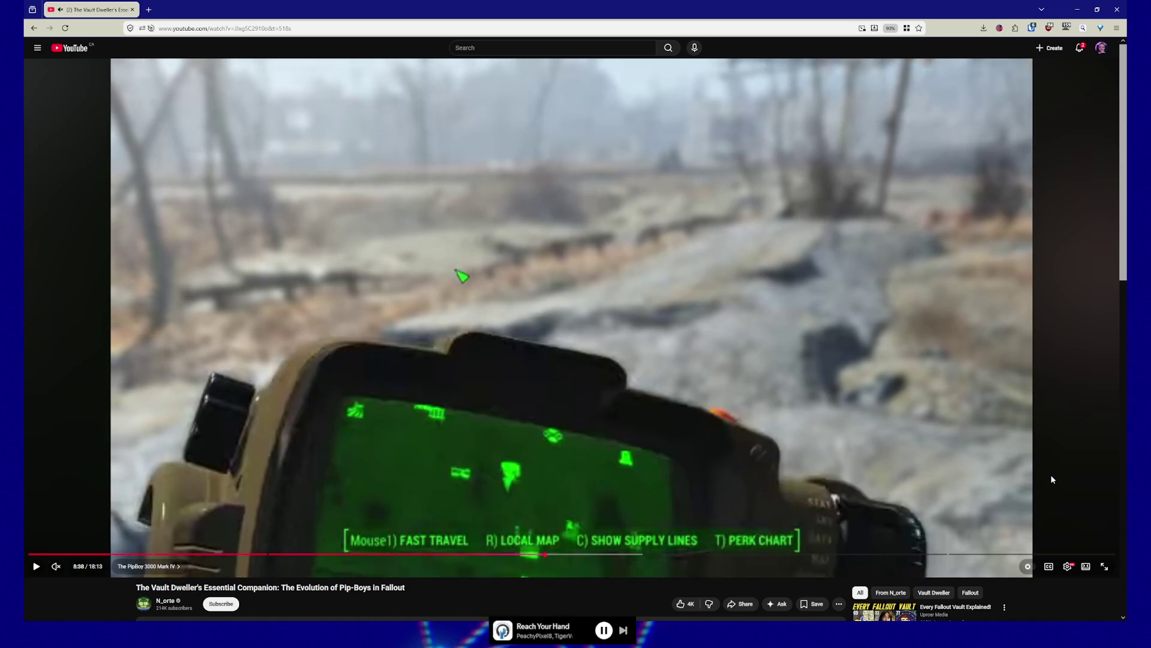
{"action": "key", "text": "comma"}
{"action": "key", "text": "period"}
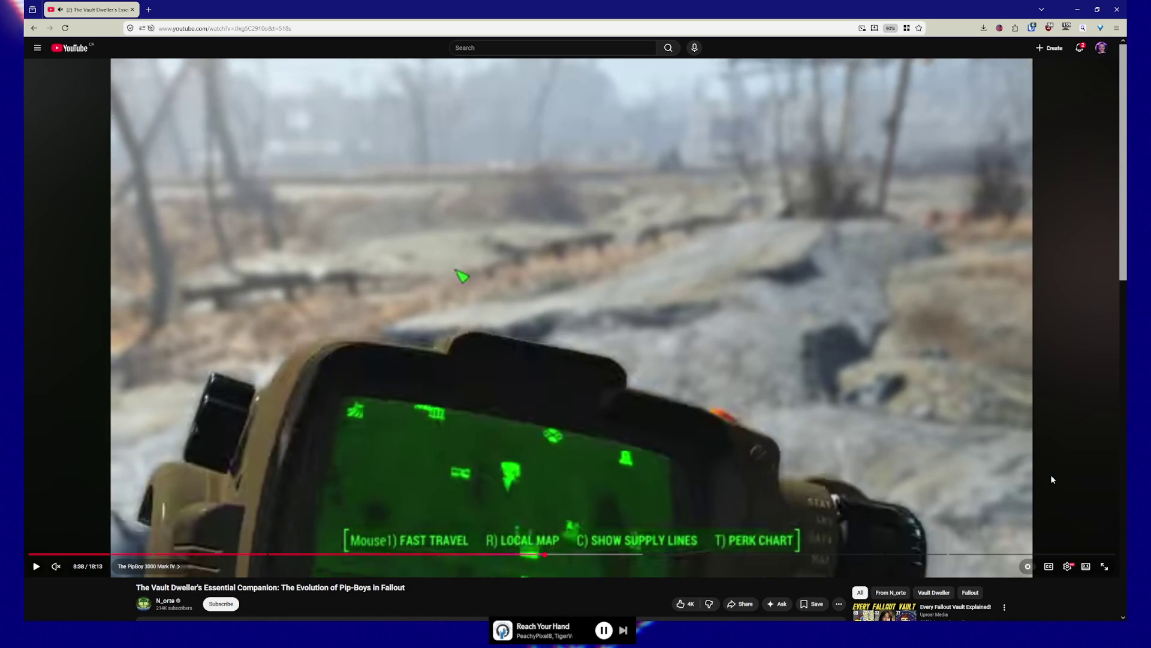
{"action": "key", "text": "comma"}
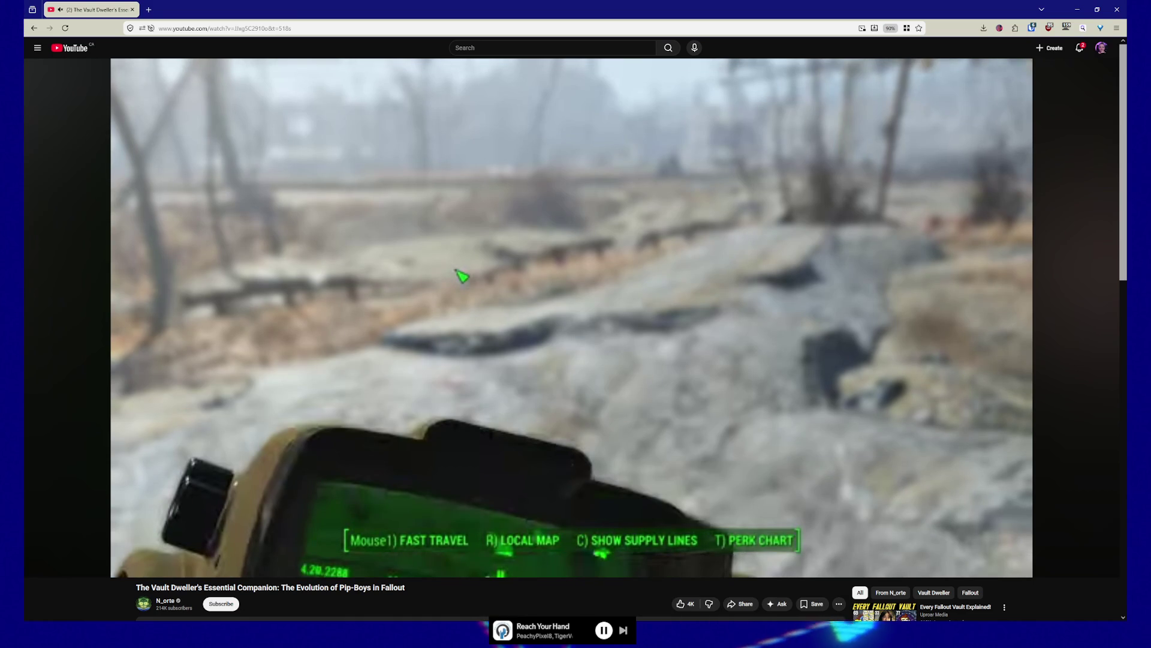
{"action": "key", "text": "Right"}
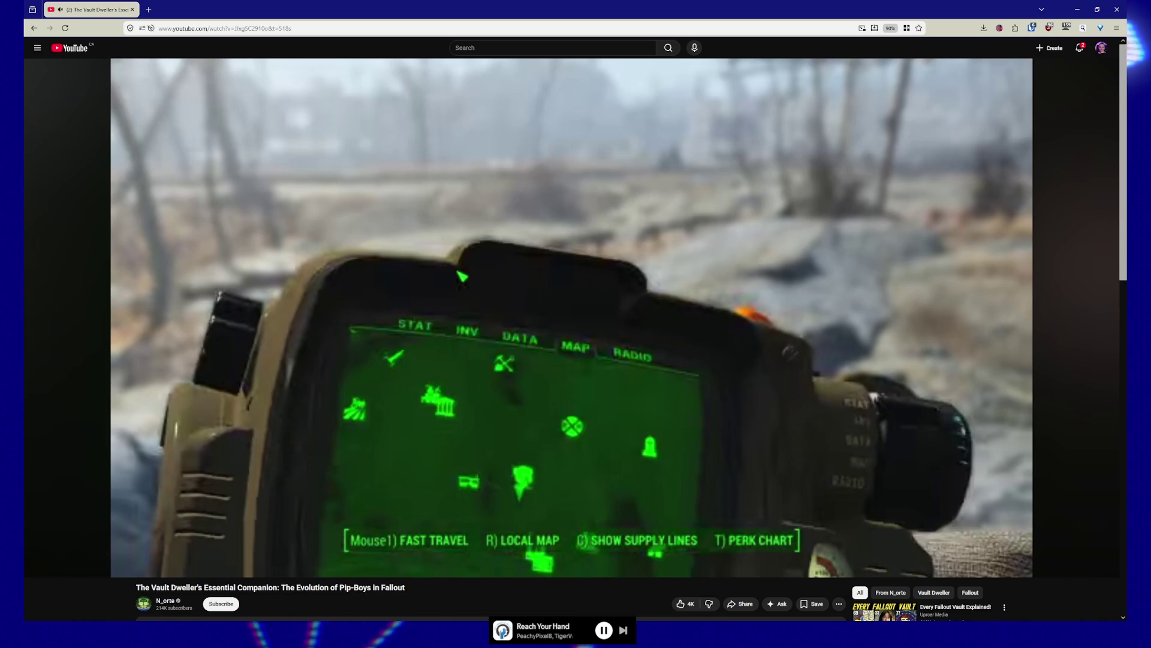
Advance to the full Pip-Boy map frame, watch the video, then minimize the browser
{"action": "key", "text": "Right"}
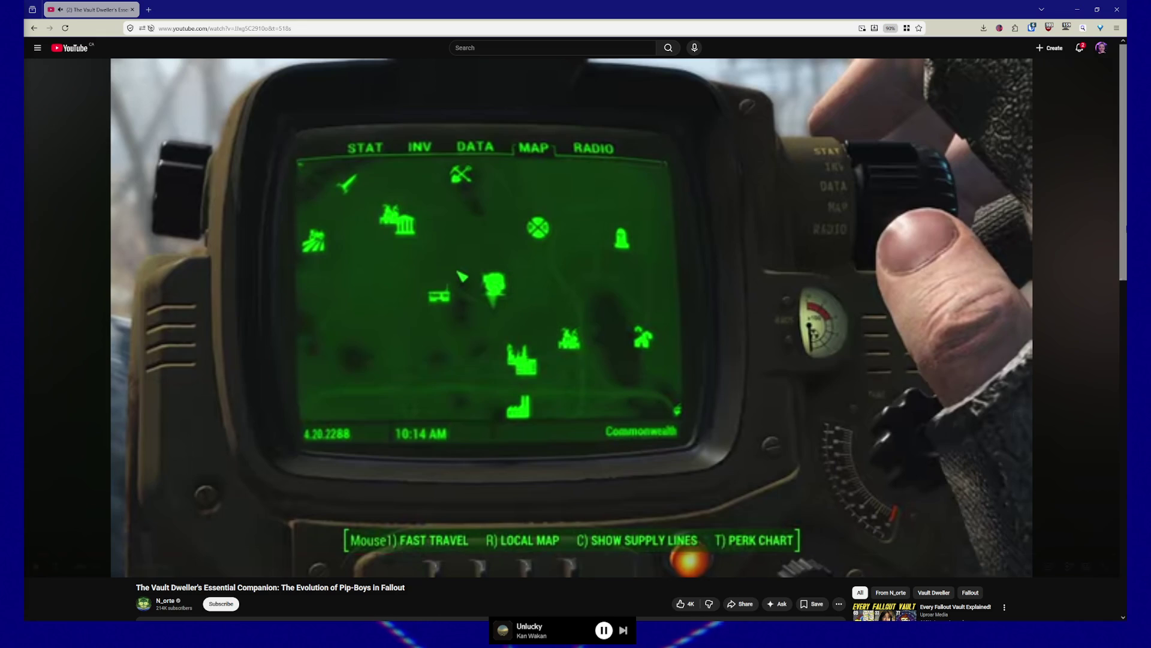
{"action": "left_click", "coordinate": [1085, 13]}
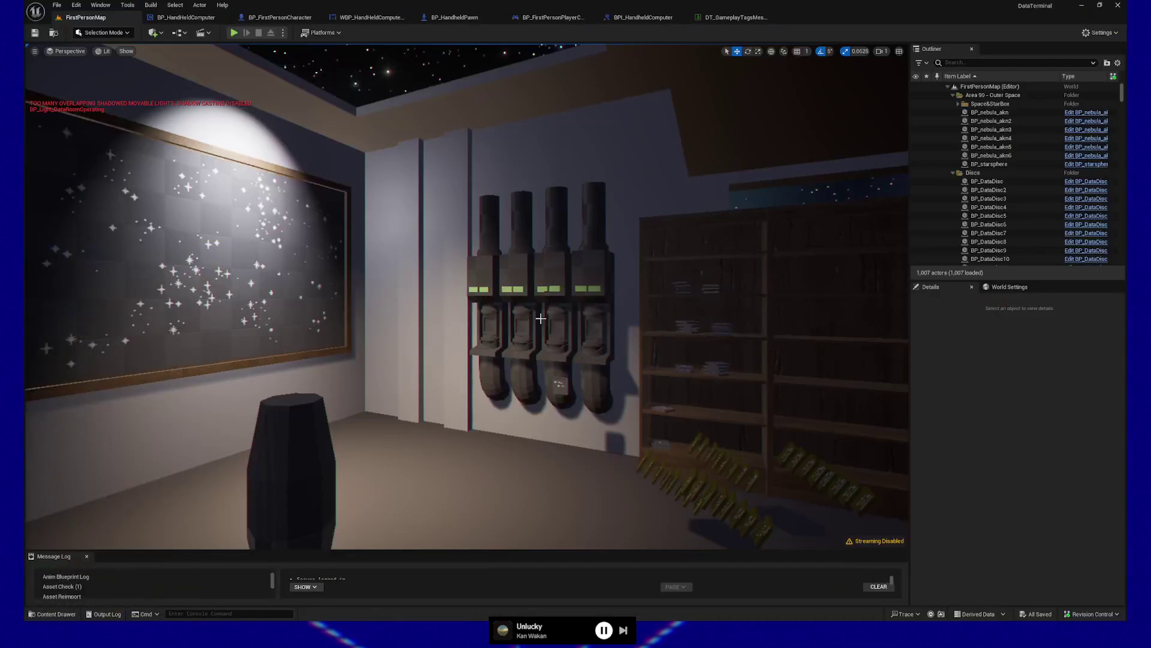
In BP_FirstPersonCharacter's Construction Script, add a First Person Camera reference beside the Component to Attach To setter
{"action": "left_click", "coordinate": [180, 18]}
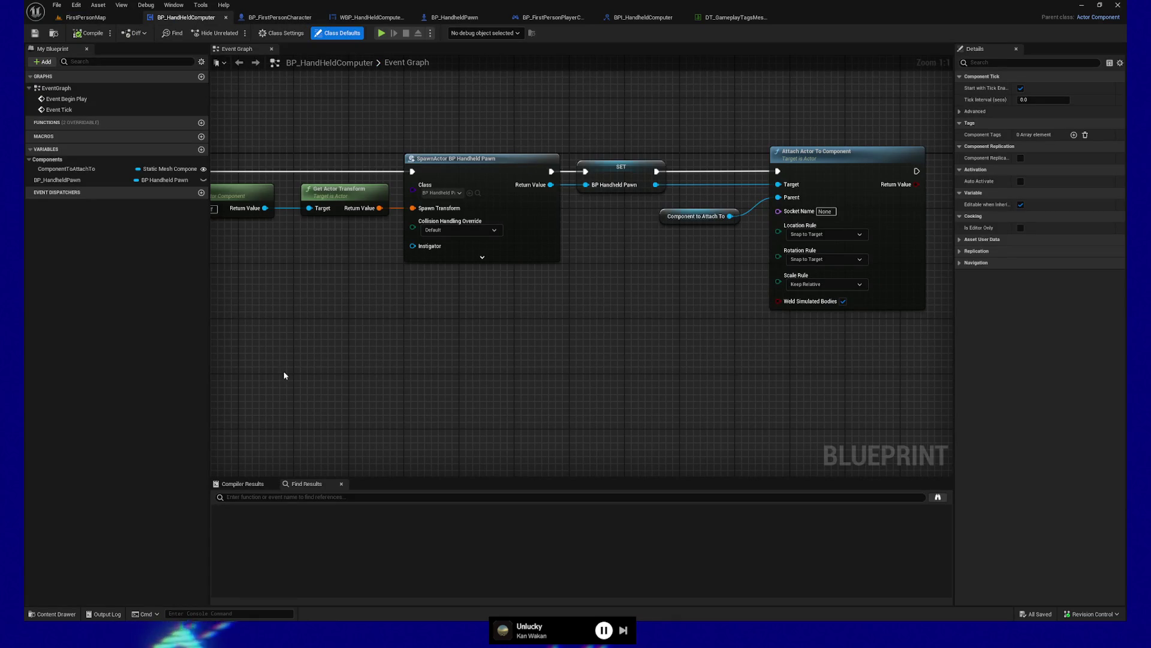
{"action": "left_click_drag", "start_coordinate": [604, 104], "coordinate": [551, 111]}
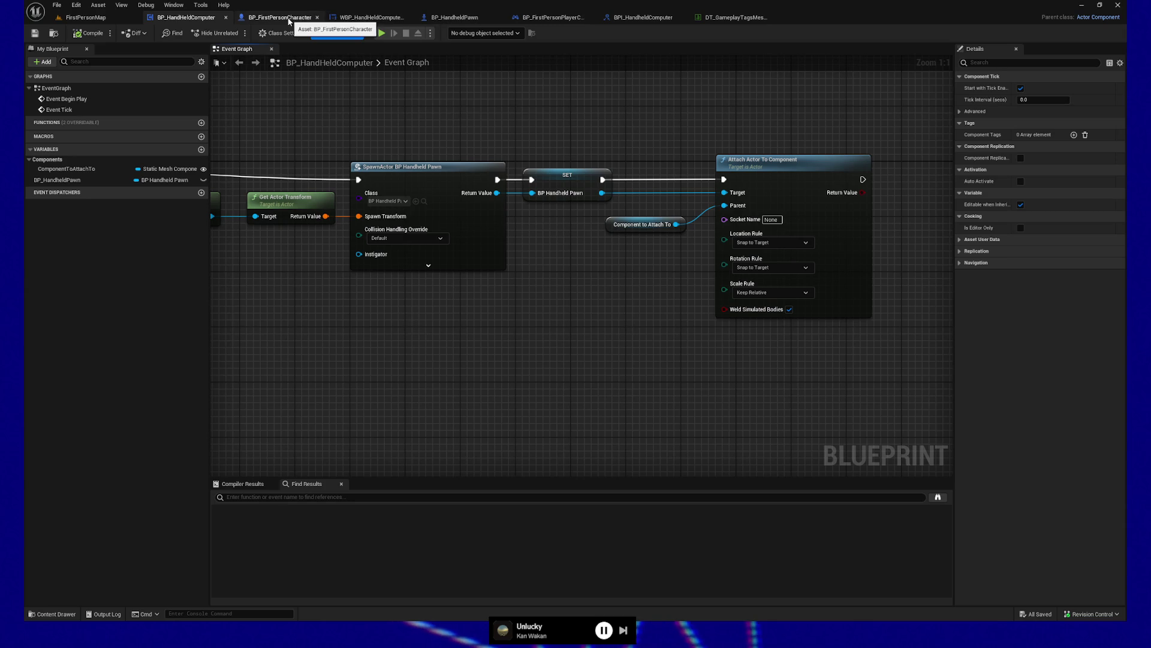
{"action": "mouse_move", "coordinate": [343, 128]}
{"action": "left_mouse_down"}
{"action": "mouse_move", "coordinate": [432, 270]}
{"action": "mouse_move", "coordinate": [465, 288]}
{"action": "left_mouse_up"}
{"action": "left_click_drag", "start_coordinate": [400, 219], "coordinate": [507, 344]}
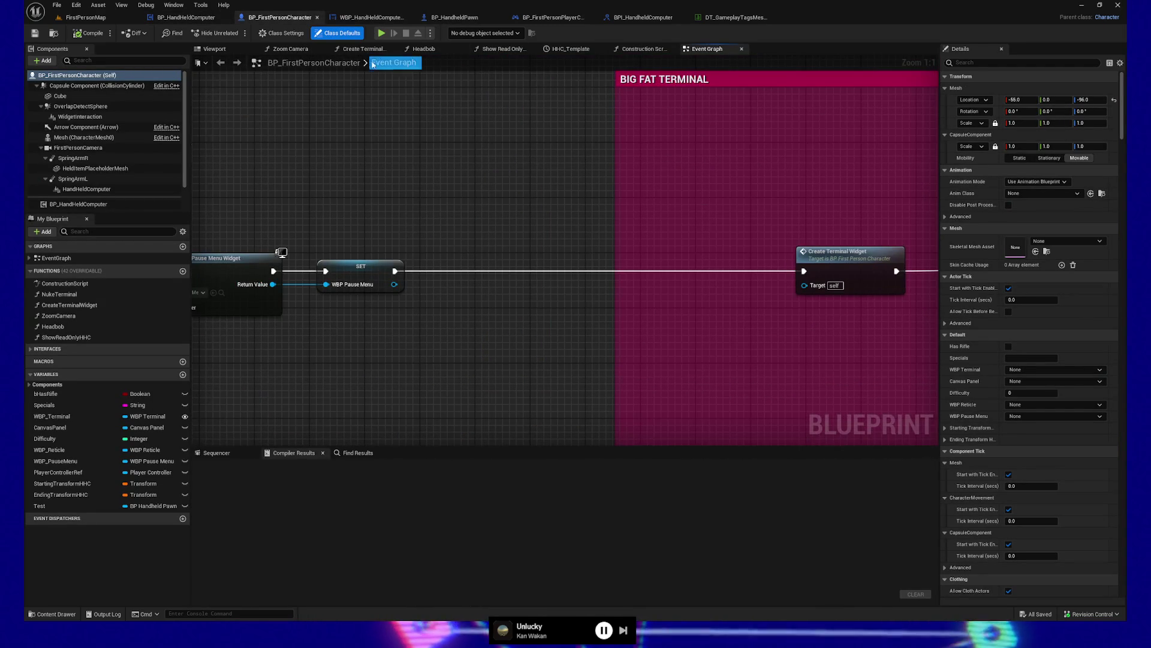
{"action": "left_click", "coordinate": [627, 50]}
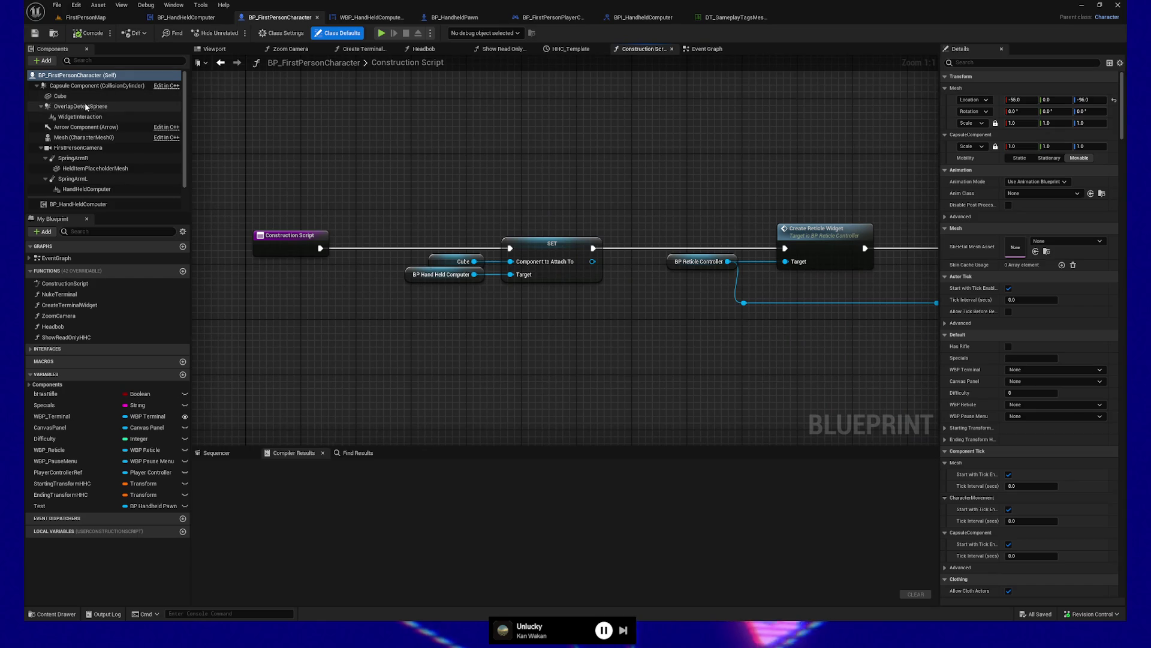
{"action": "mouse_move", "coordinate": [78, 147]}
{"action": "left_mouse_down"}
{"action": "mouse_move", "coordinate": [198, 166]}
{"action": "mouse_move", "coordinate": [514, 320]}
{"action": "mouse_move", "coordinate": [606, 343]}
{"action": "mouse_move", "coordinate": [440, 316]}
{"action": "mouse_move", "coordinate": [412, 294]}
{"action": "mouse_move", "coordinate": [390, 299]}
{"action": "mouse_move", "coordinate": [518, 264]}
{"action": "left_mouse_up"}
{"action": "left_click", "coordinate": [576, 245]}
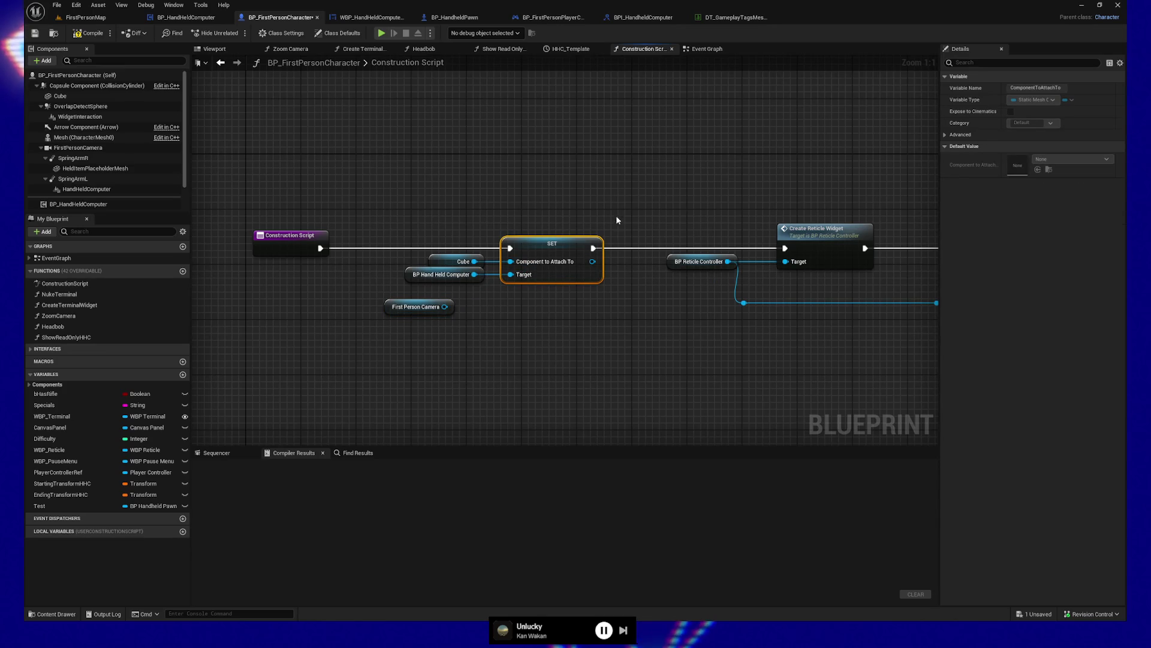
Back in BP_HandHeldComputer, try linking Component to Attach To into Parent and select the variable
{"action": "left_click", "coordinate": [205, 19]}
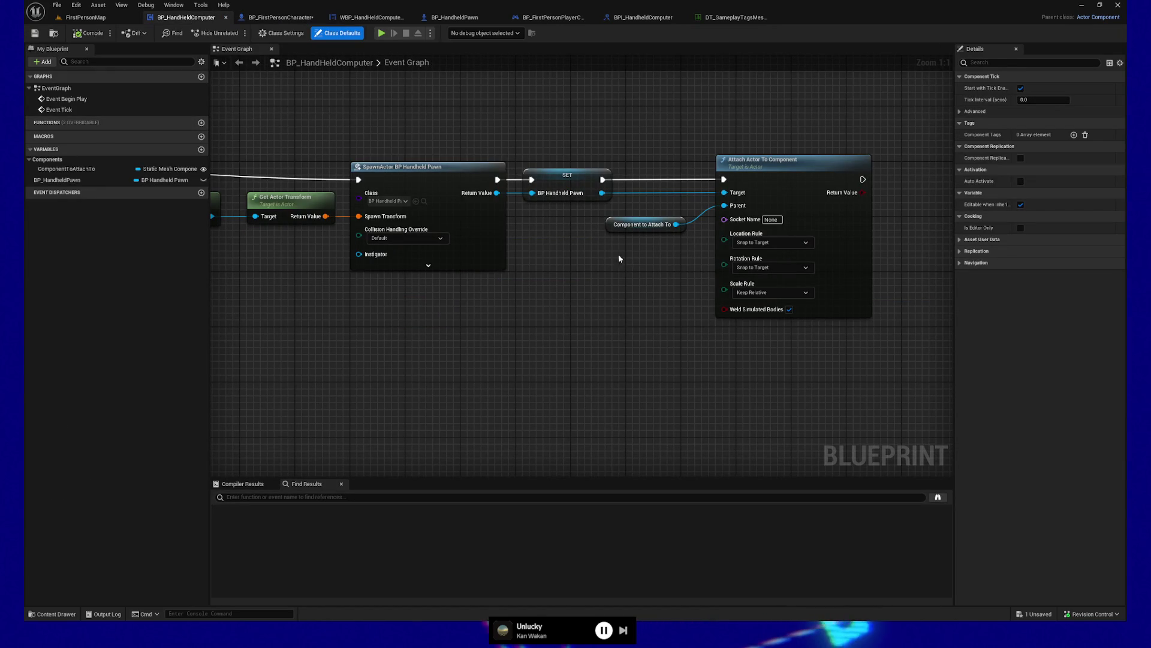
{"action": "left_click_drag", "start_coordinate": [703, 216], "coordinate": [663, 217]}
{"action": "left_click", "coordinate": [673, 230]}
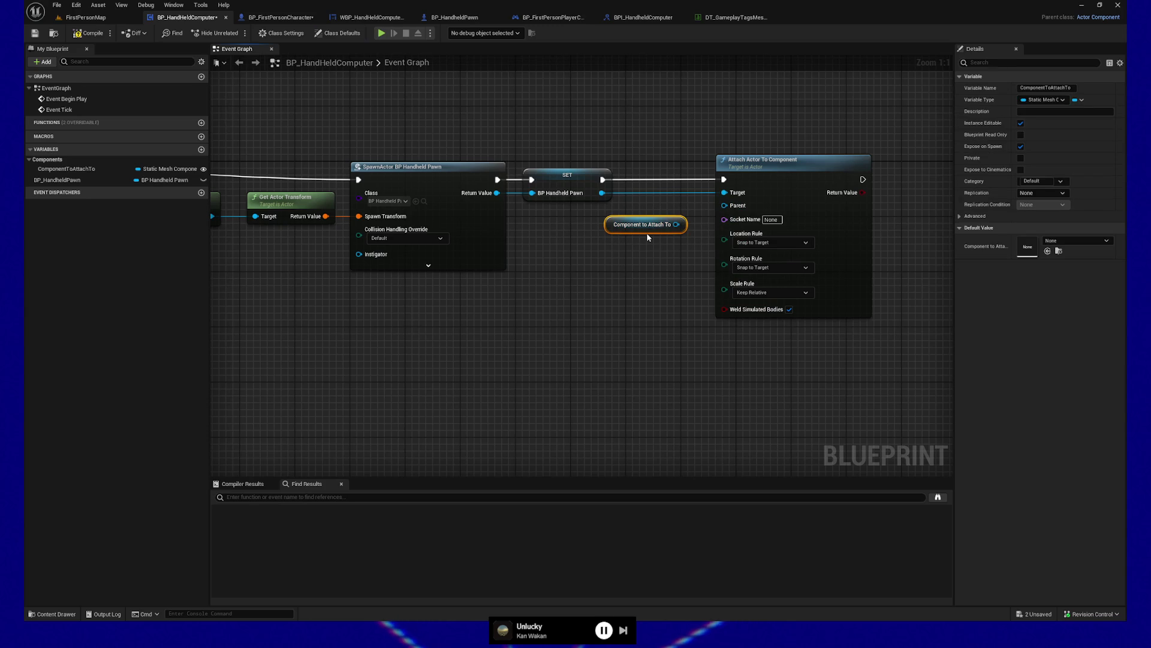
{"action": "left_click", "coordinate": [66, 169]}
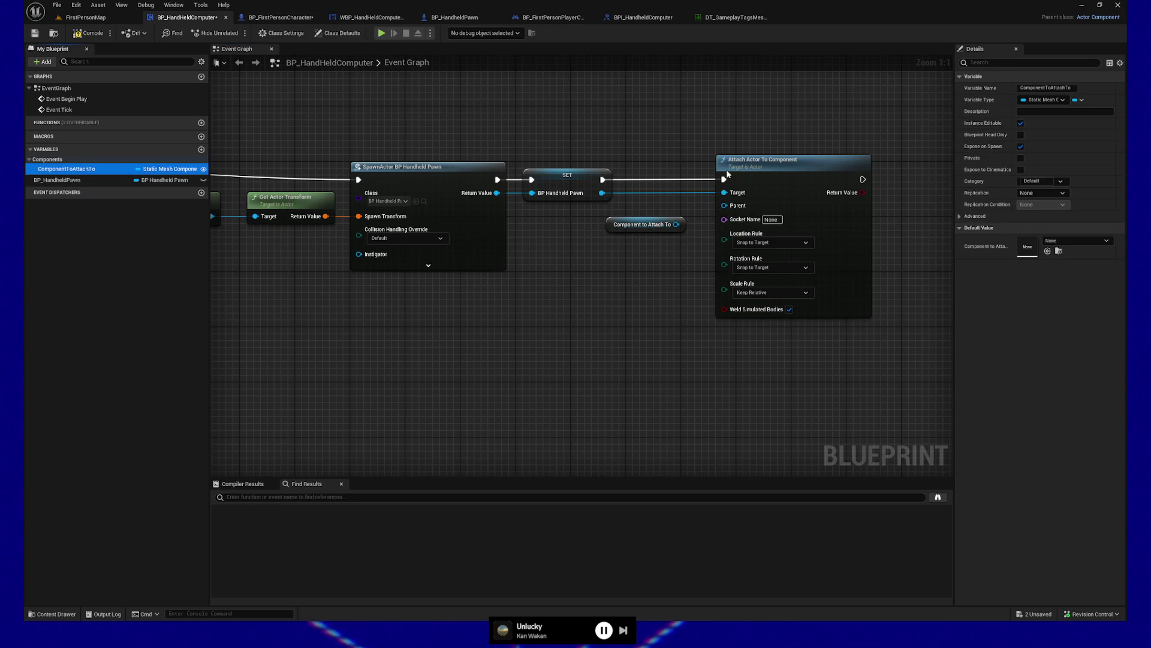
Change ComponentToAttachTo's variable type to Scene Component and confirm the type change
{"action": "left_click", "coordinate": [1046, 100]}
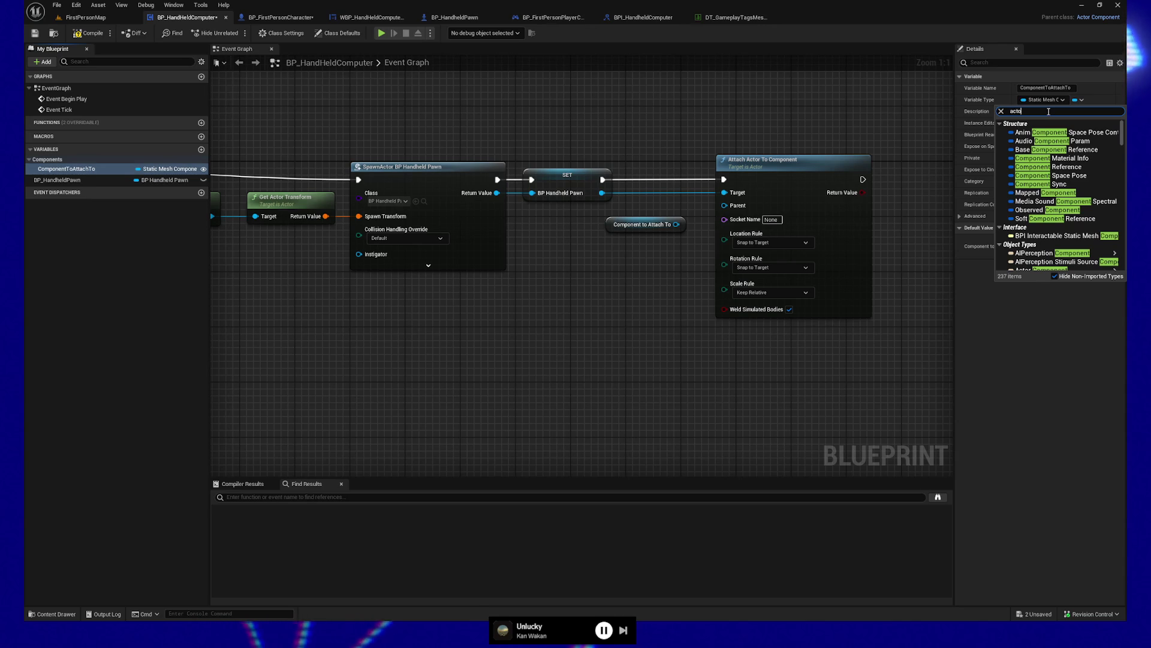
{"action": "key", "text": "ctrl+a"}
{"action": "type", "text": "scene"}
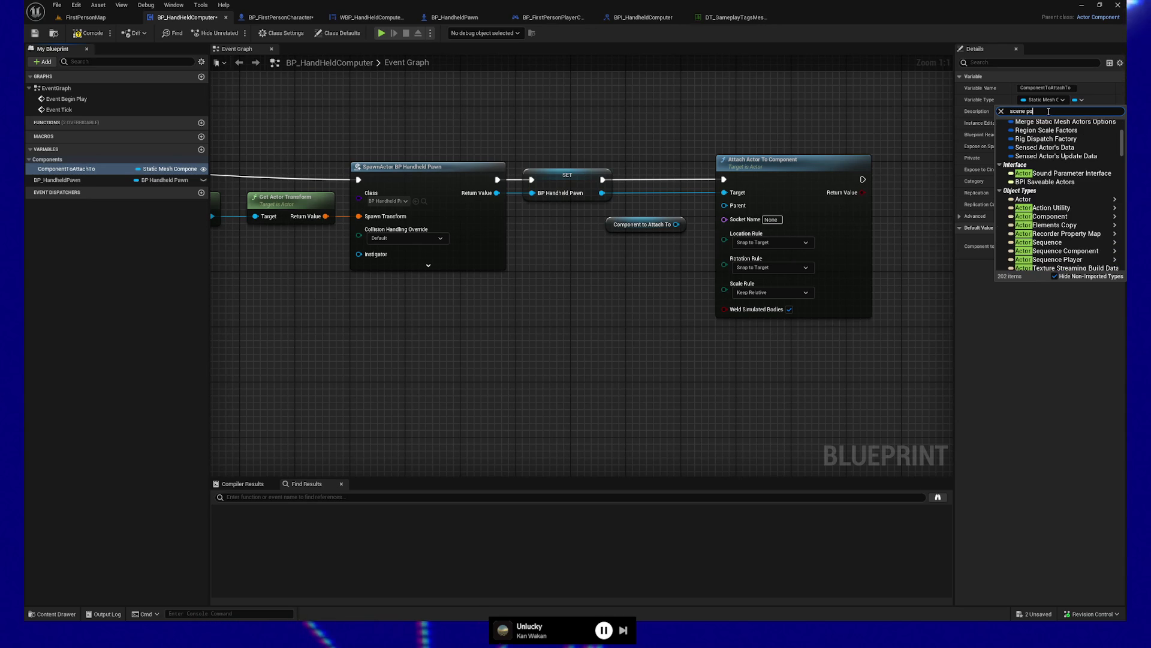
{"action": "key", "text": "BackSpace"}
{"action": "key", "text": "BackSpace"}
{"action": "type", "text": "compon"}
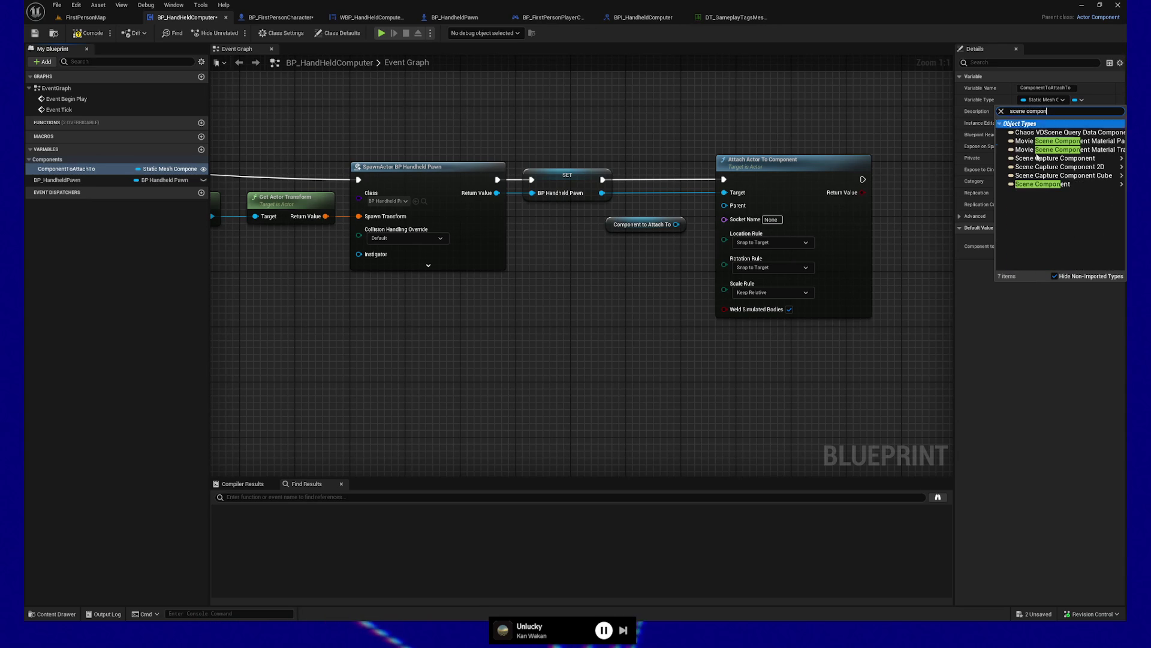
{"action": "mouse_move", "coordinate": [1044, 184]}
{"action": "left_click", "coordinate": [936, 187]}
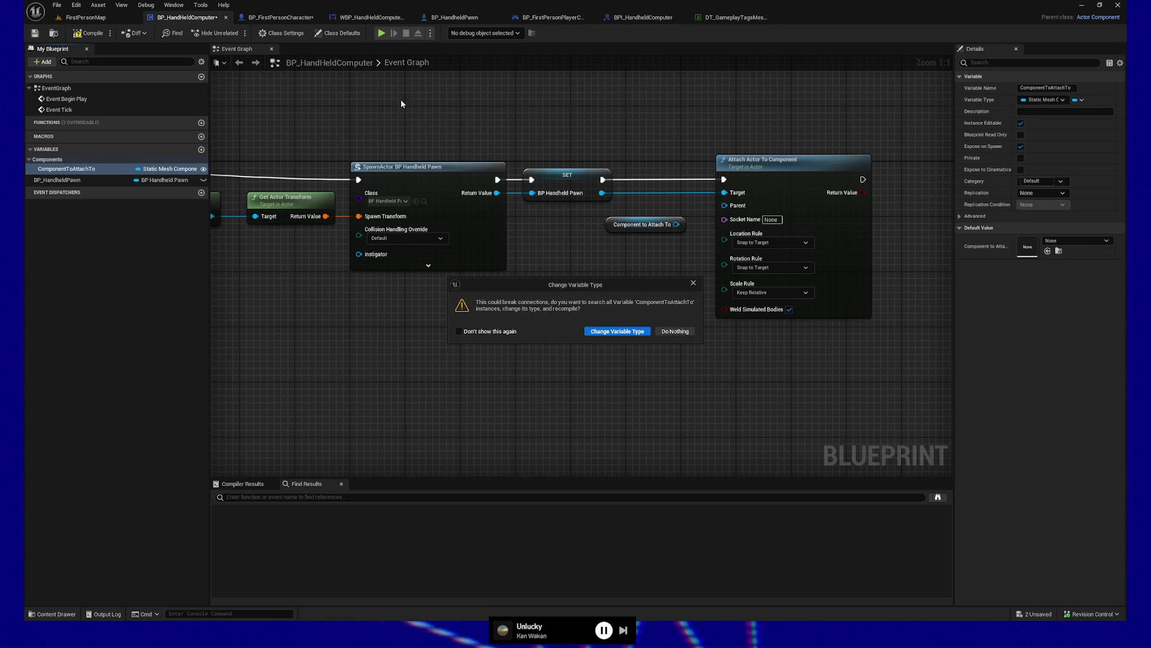
{"action": "left_click", "coordinate": [617, 331]}
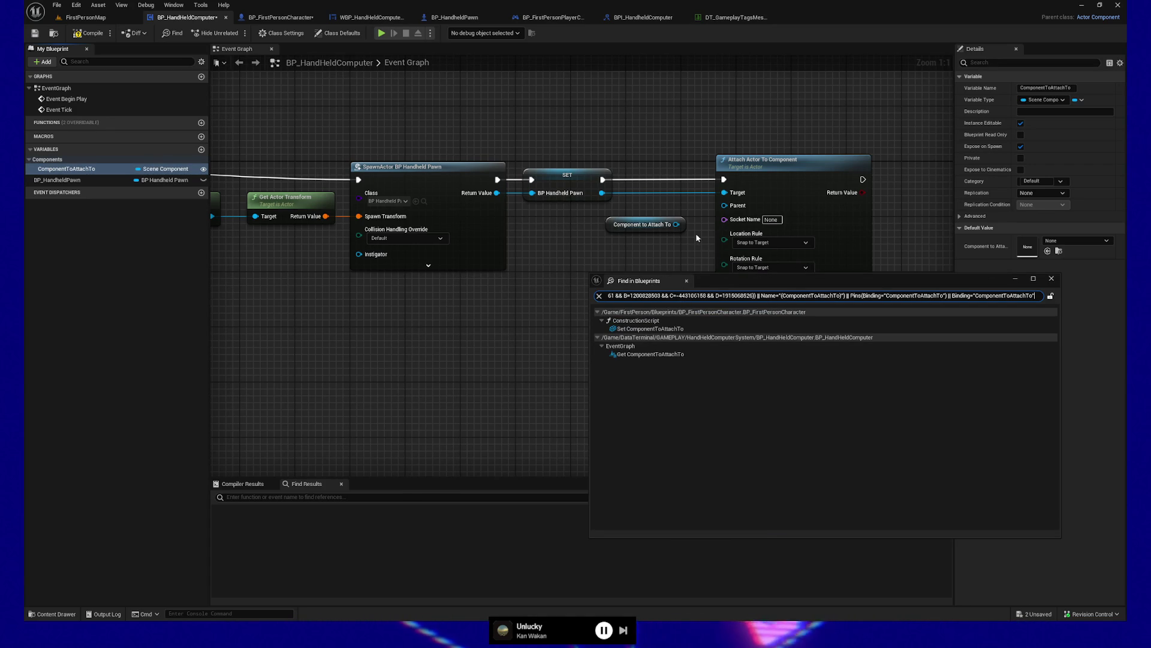
Wire Component to Attach To into Parent, then jump to BP_FirstPersonCharacter's SET node and open its actions
{"action": "left_click_drag", "start_coordinate": [676, 225], "coordinate": [726, 207]}
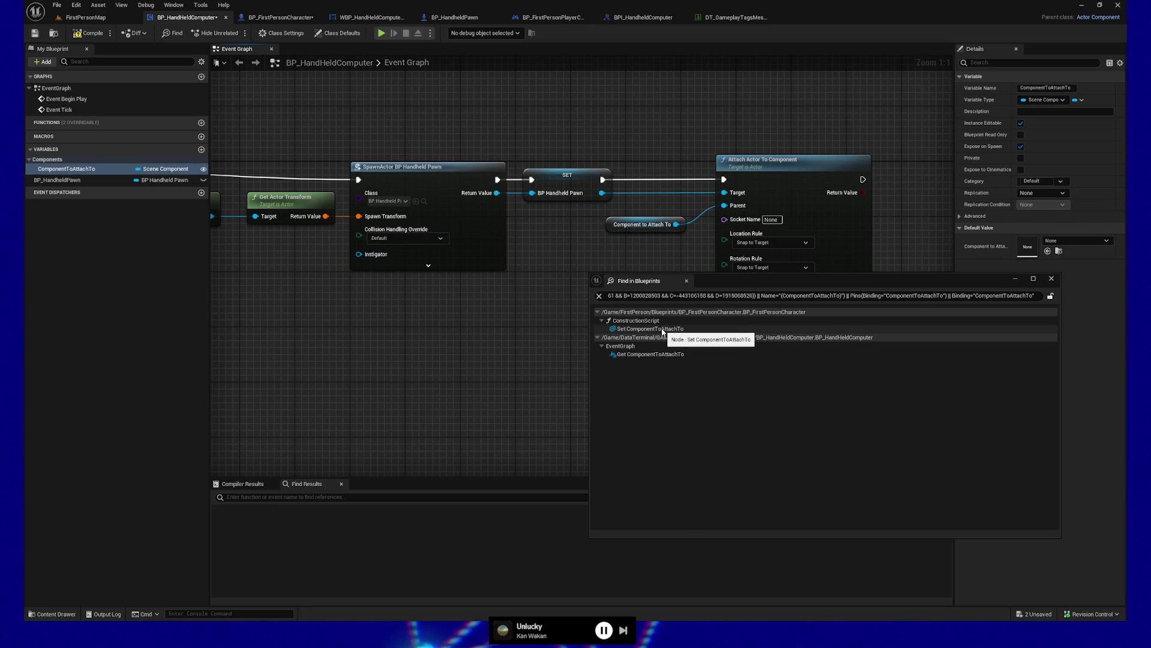
{"action": "double_click", "coordinate": [663, 329]}
{"action": "mouse_move", "coordinate": [458, 297]}
{"action": "left_mouse_down"}
{"action": "mouse_move", "coordinate": [530, 253]}
{"action": "mouse_move", "coordinate": [528, 303]}
{"action": "mouse_move", "coordinate": [512, 296]}
{"action": "left_mouse_up"}
{"action": "left_click", "coordinate": [507, 258]}
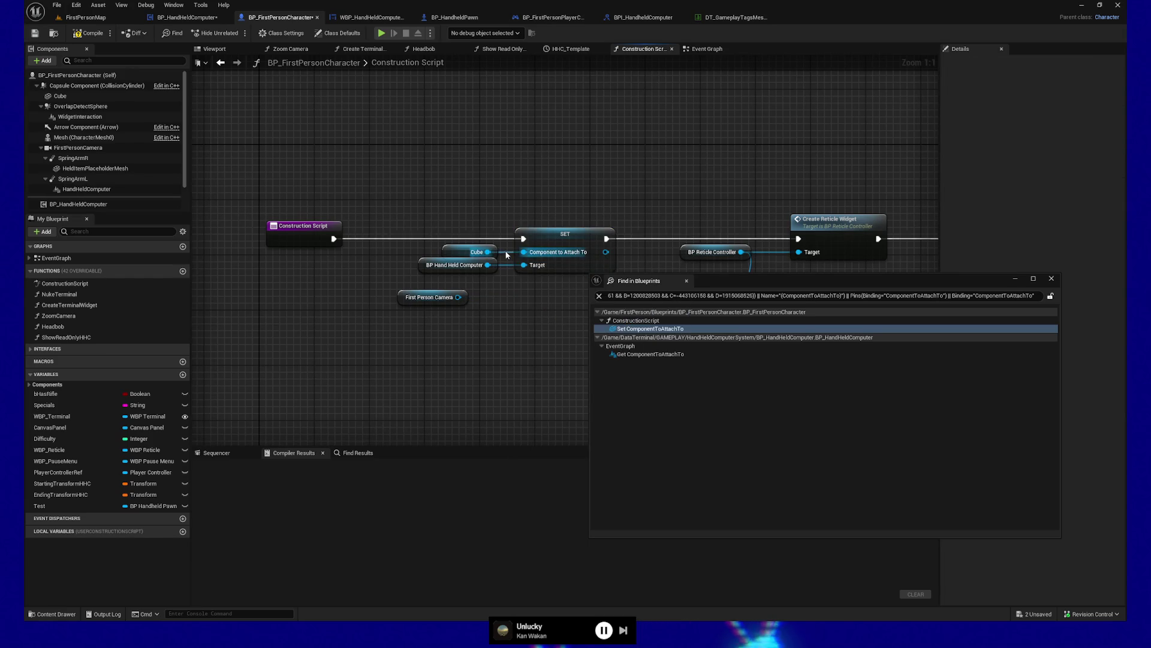
{"action": "right_click", "coordinate": [558, 251]}
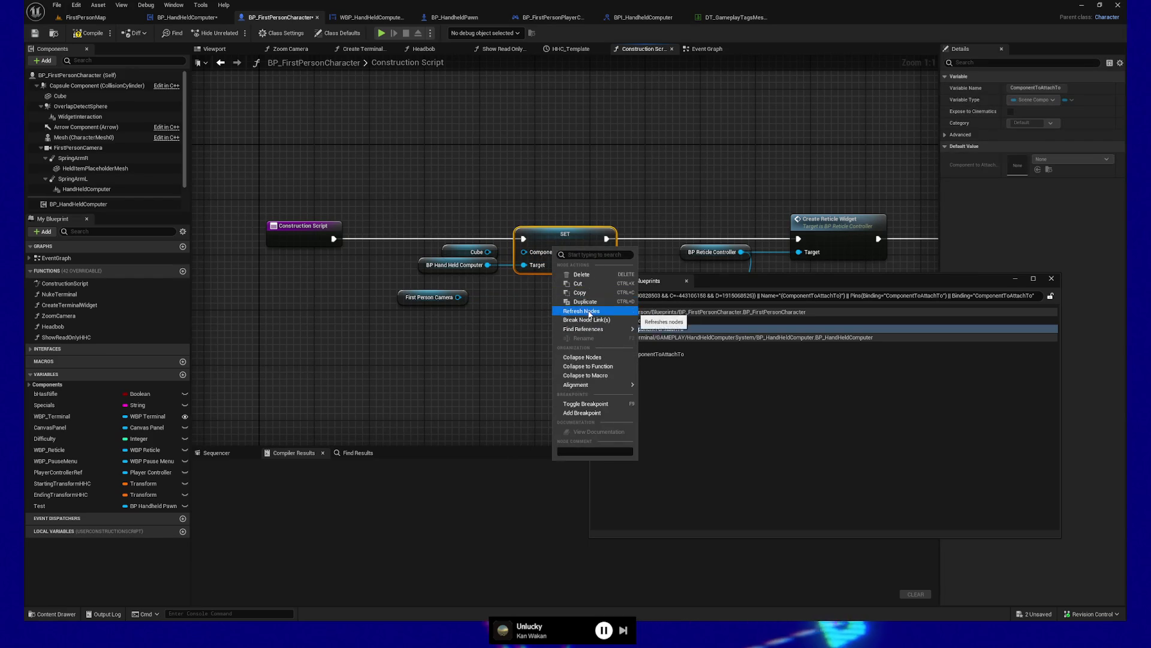
Refresh the SET node, feed it First Person Camera, compile the character, and start a play test
{"action": "left_click", "coordinate": [482, 303]}
{"action": "left_click_drag", "start_coordinate": [458, 296], "coordinate": [523, 253]}
{"action": "left_click", "coordinate": [35, 33]}
{"action": "left_click", "coordinate": [1051, 279]}
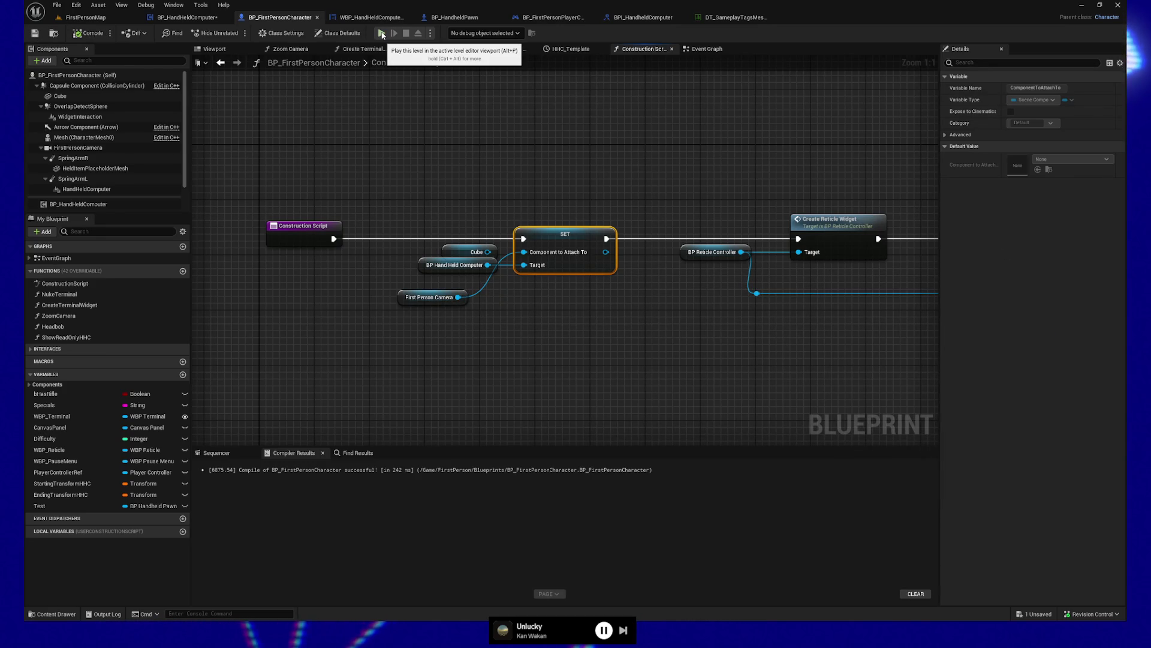
{"action": "left_click", "coordinate": [382, 38]}
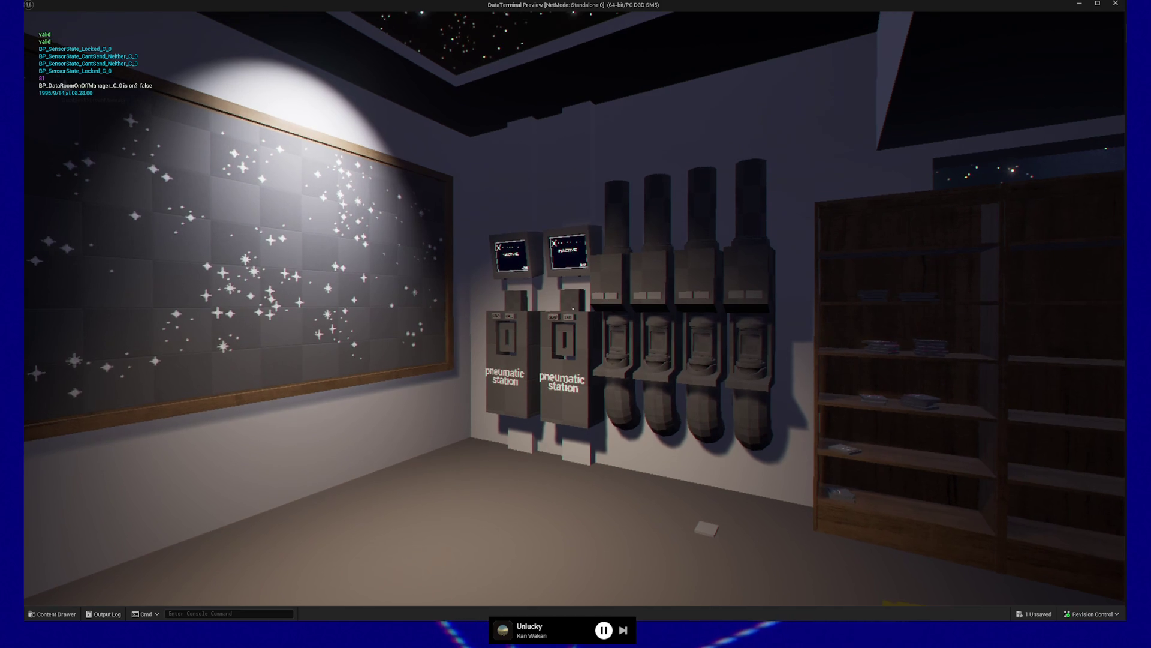
{"action": "left_click", "coordinate": [573, 308]}
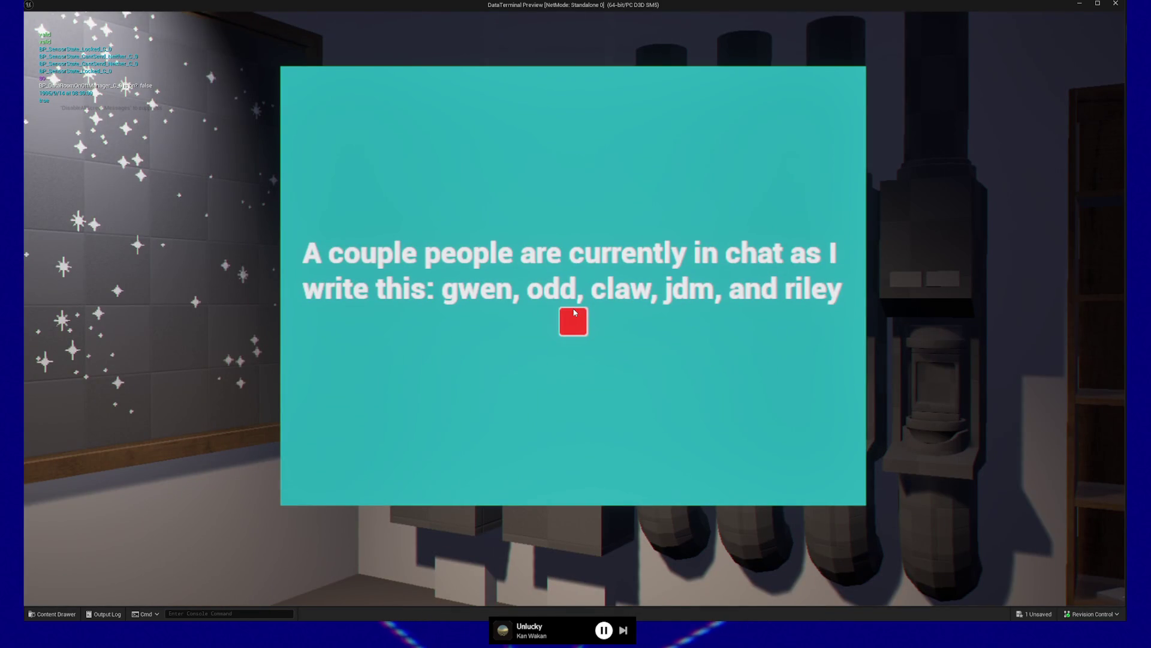
{"action": "left_click", "coordinate": [574, 311]}
{"action": "left_click", "coordinate": [573, 309]}
{"action": "left_click", "coordinate": [574, 312]}
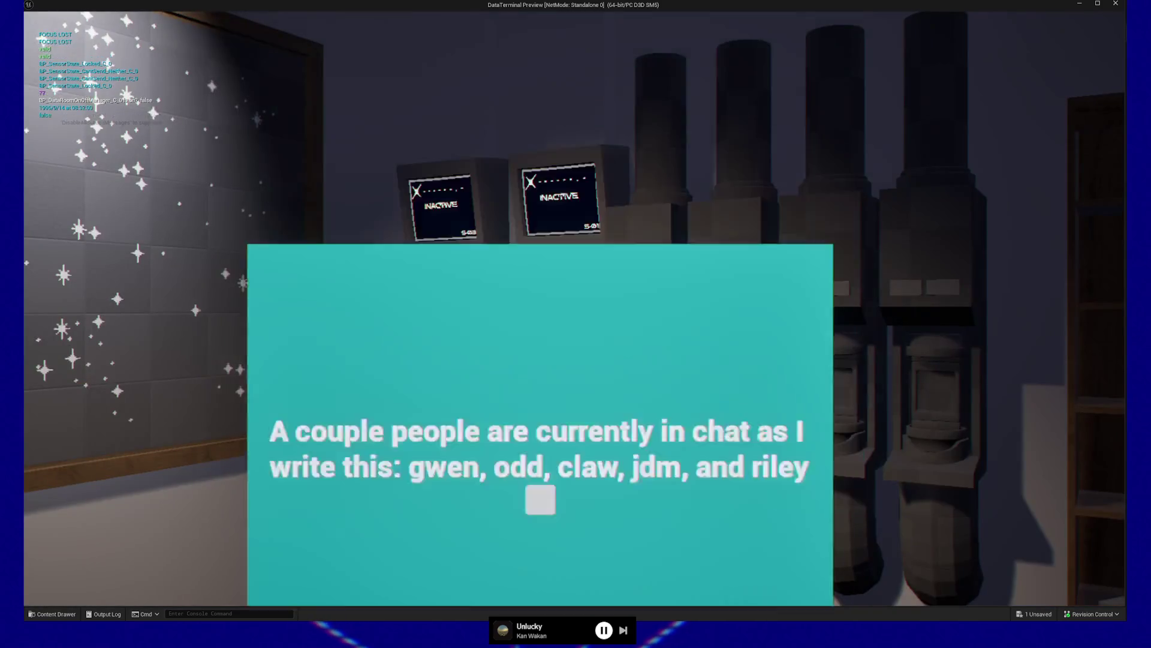
{"action": "left_click", "coordinate": [573, 308]}
{"action": "left_click", "coordinate": [570, 393]}
{"action": "left_click", "coordinate": [573, 308]}
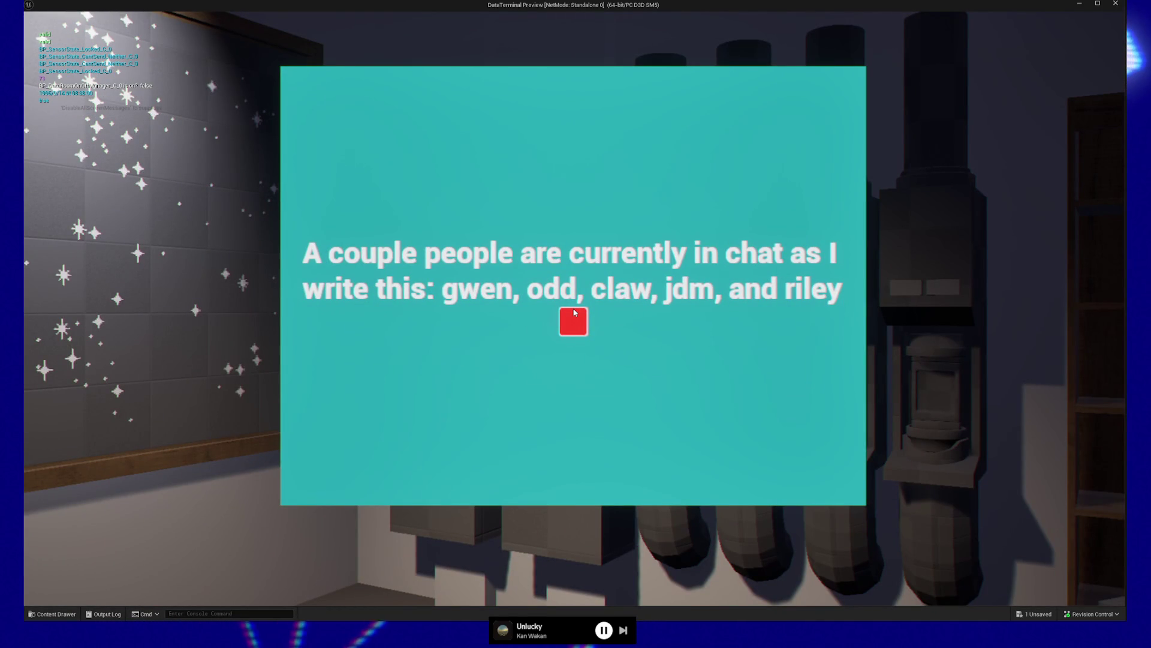
{"action": "left_click", "coordinate": [574, 312]}
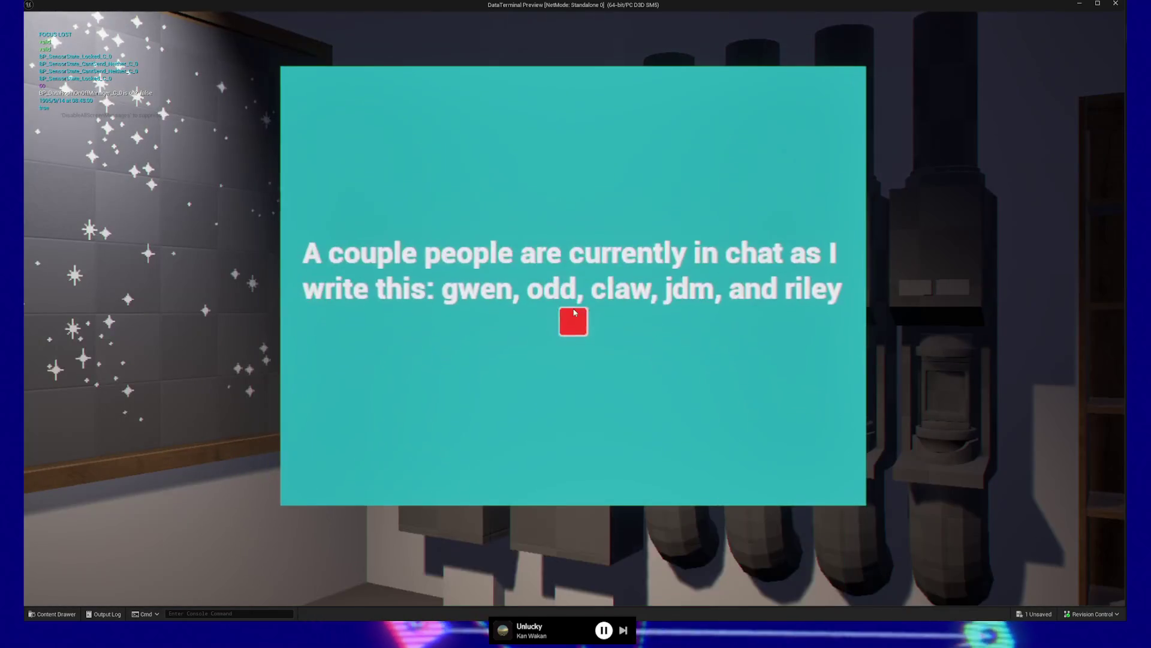
{"action": "key", "text": "Escape"}
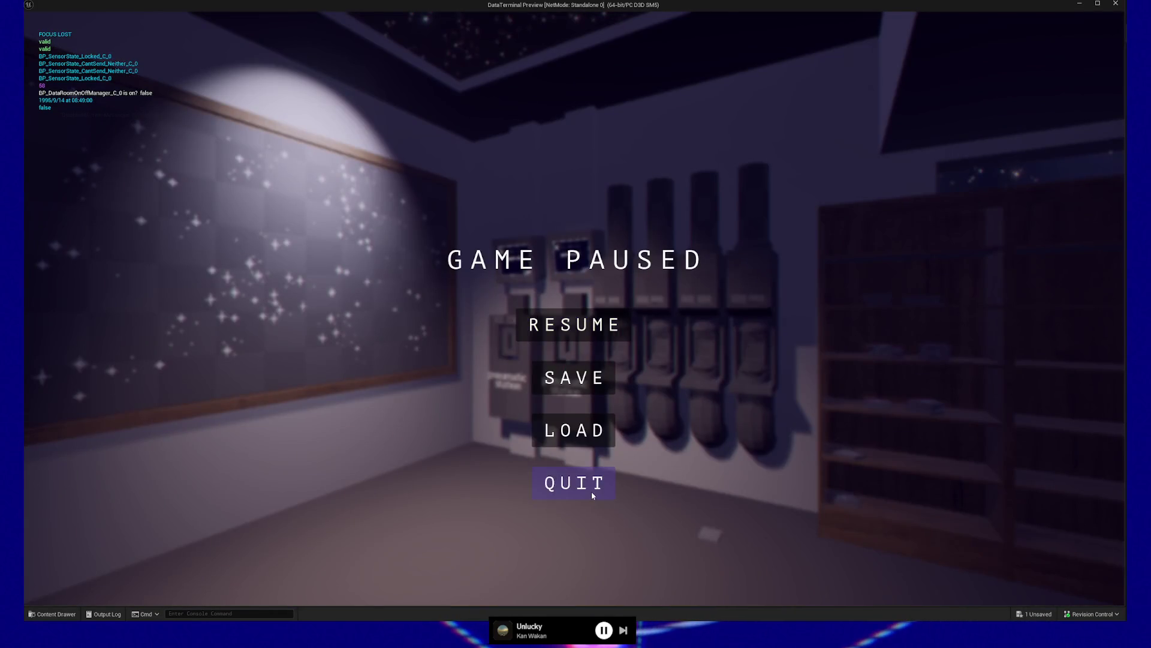
{"action": "left_click", "coordinate": [588, 485]}
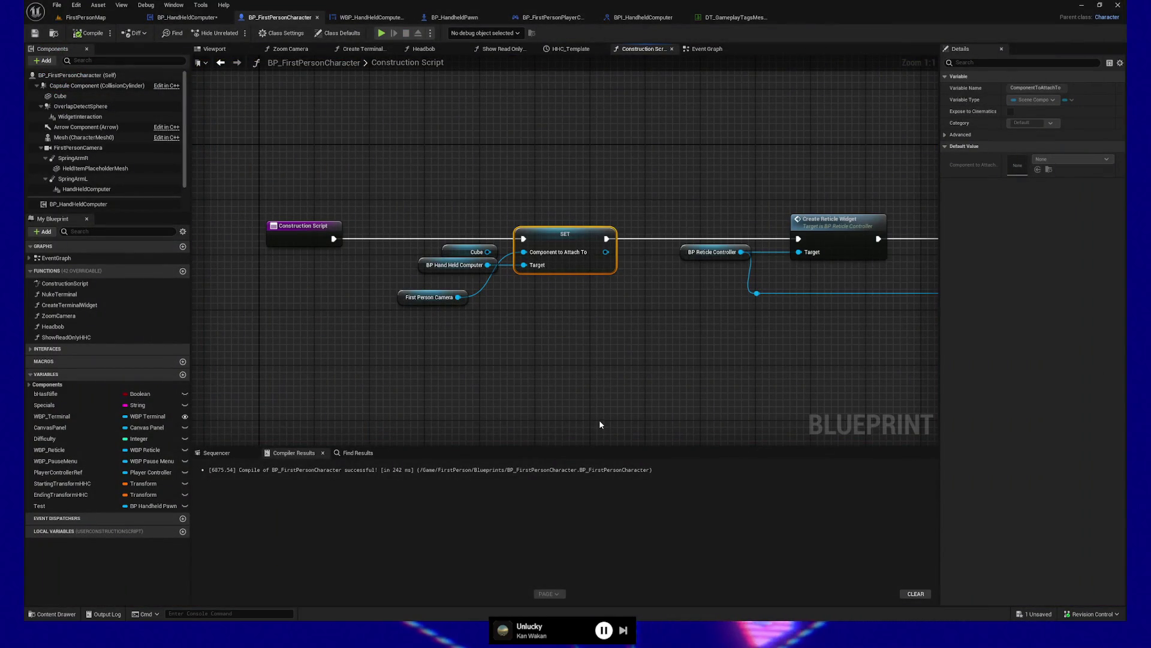
Delete the unused Cube node, move First Person Camera beside the SET node, and compile
{"action": "left_click", "coordinate": [474, 252]}
{"action": "key", "text": "Delete"}
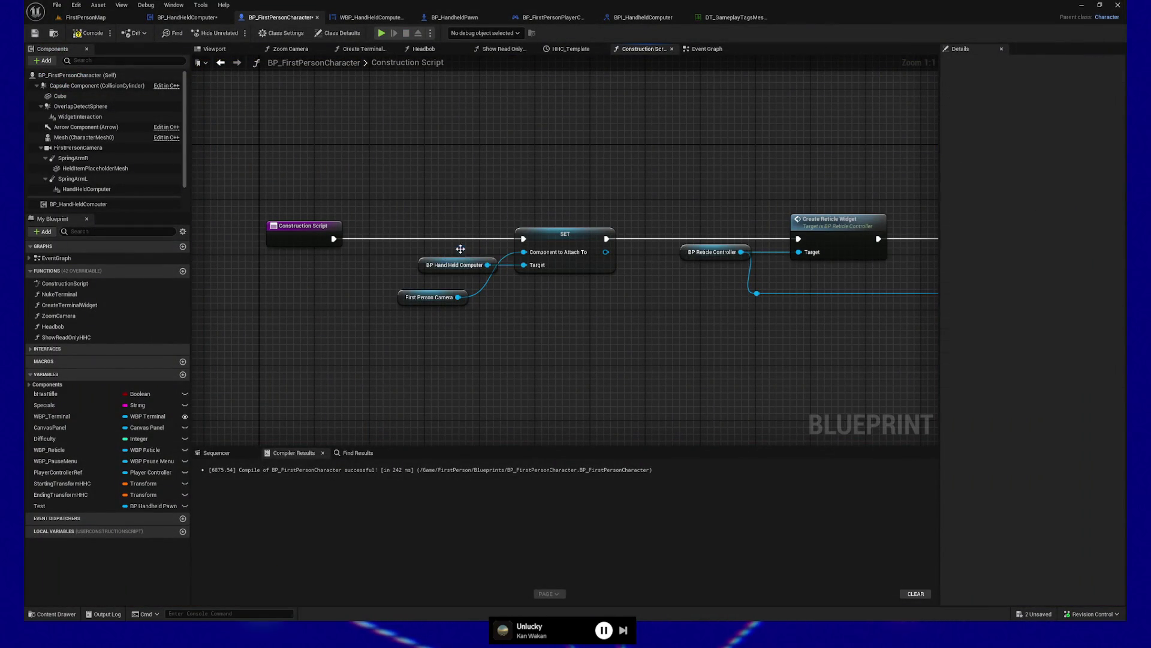
{"action": "left_click", "coordinate": [404, 293]}
{"action": "left_click_drag", "start_coordinate": [405, 294], "coordinate": [429, 257]}
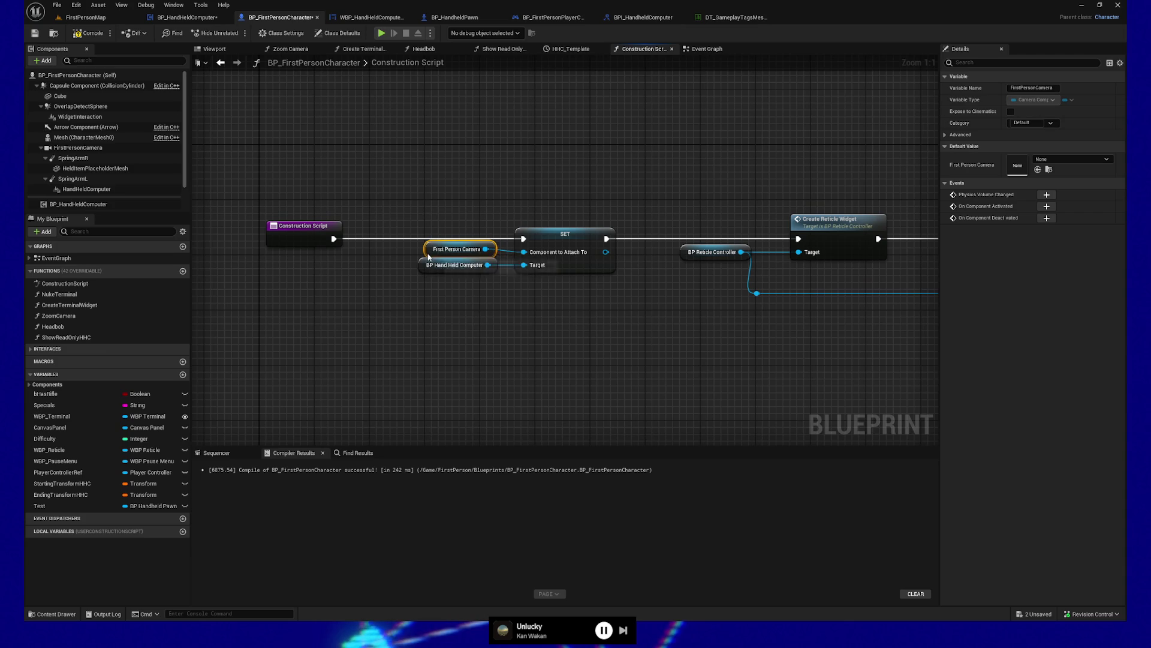
{"action": "left_click", "coordinate": [76, 33]}
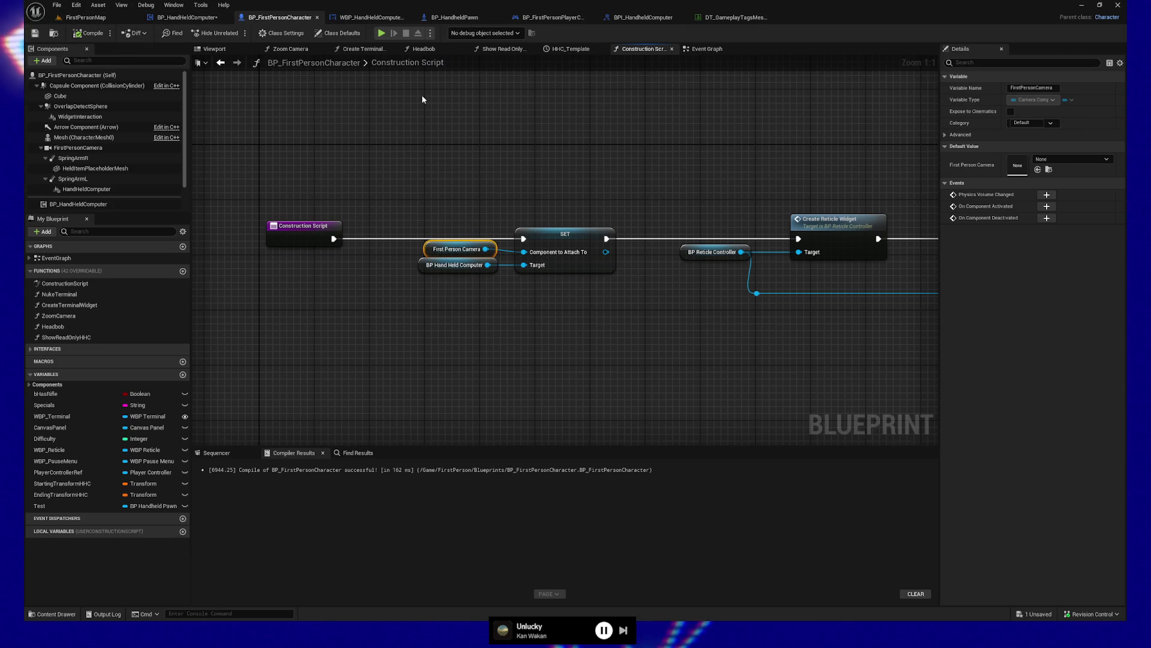
{"action": "left_click", "coordinate": [436, 18]}
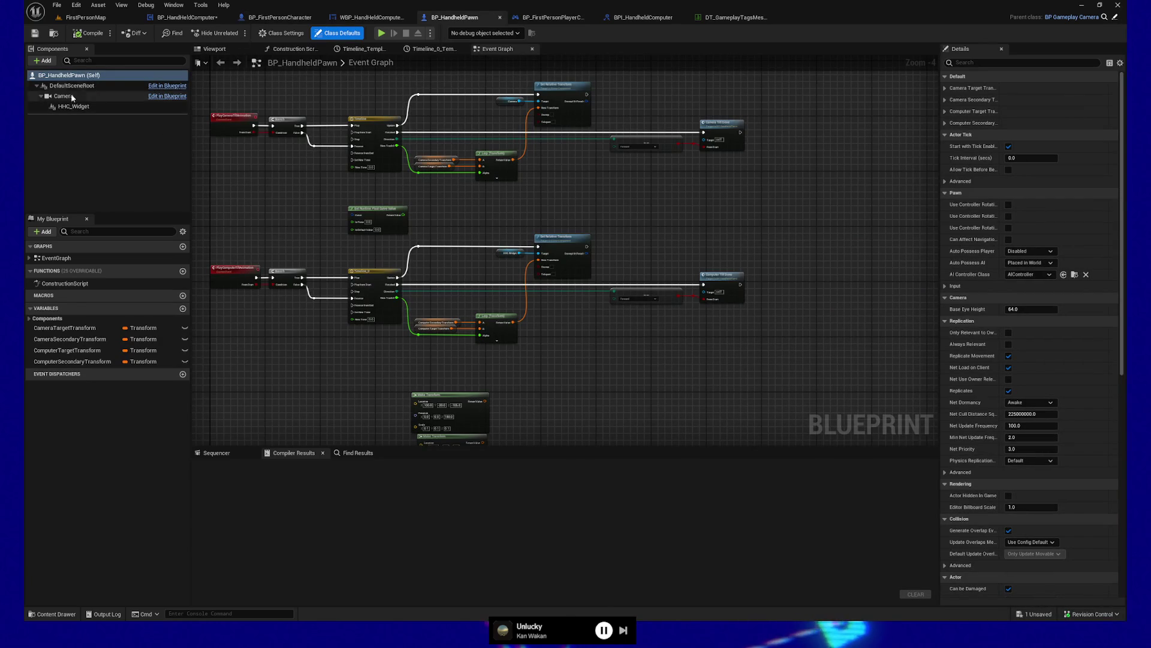
Set BP_HandheldPawn's Camera Field Of View to 100, matching FirstPersonCamera, and save
{"action": "left_click", "coordinate": [279, 18]}
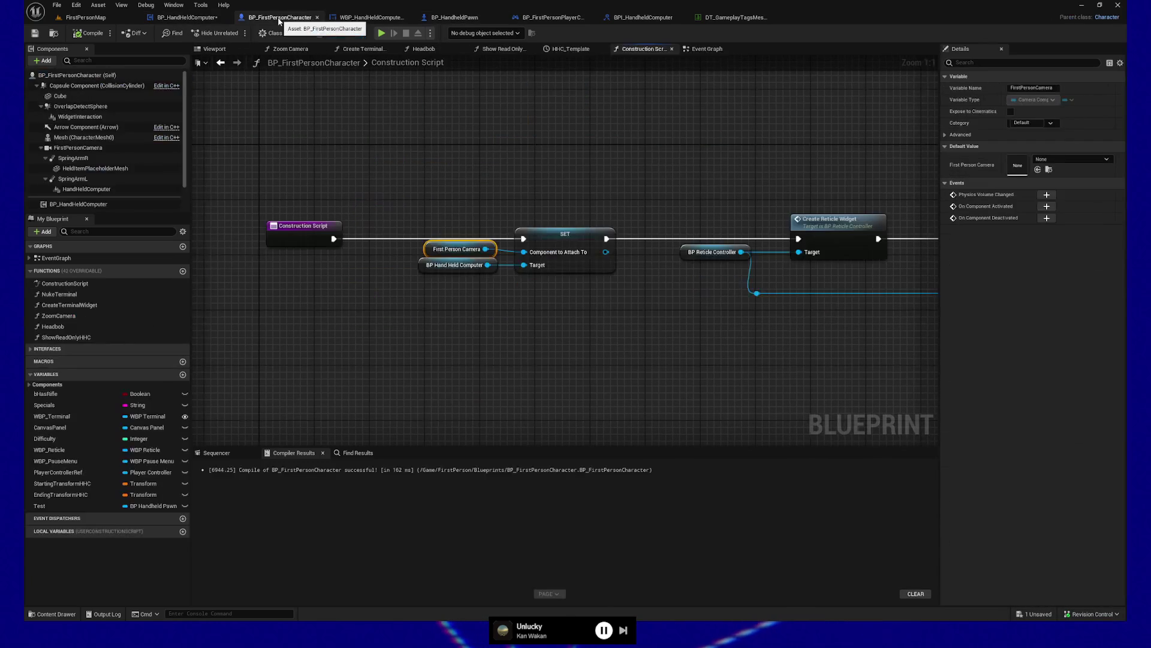
{"action": "left_click", "coordinate": [73, 149]}
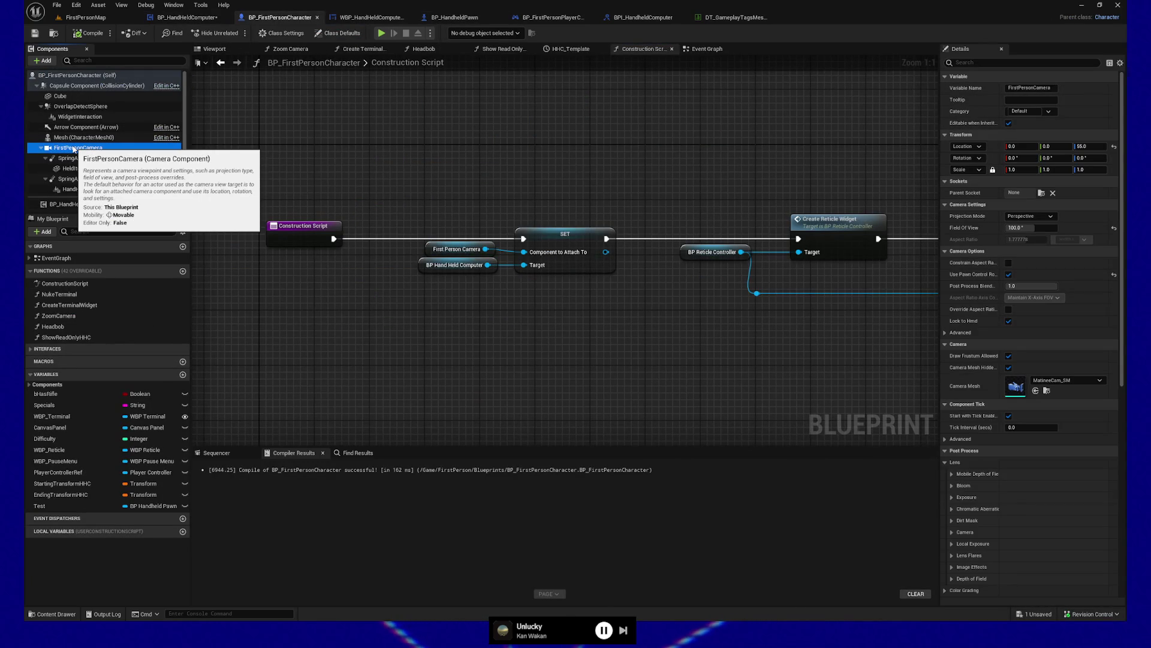
{"action": "left_click", "coordinate": [449, 18]}
{"action": "left_click", "coordinate": [64, 96]}
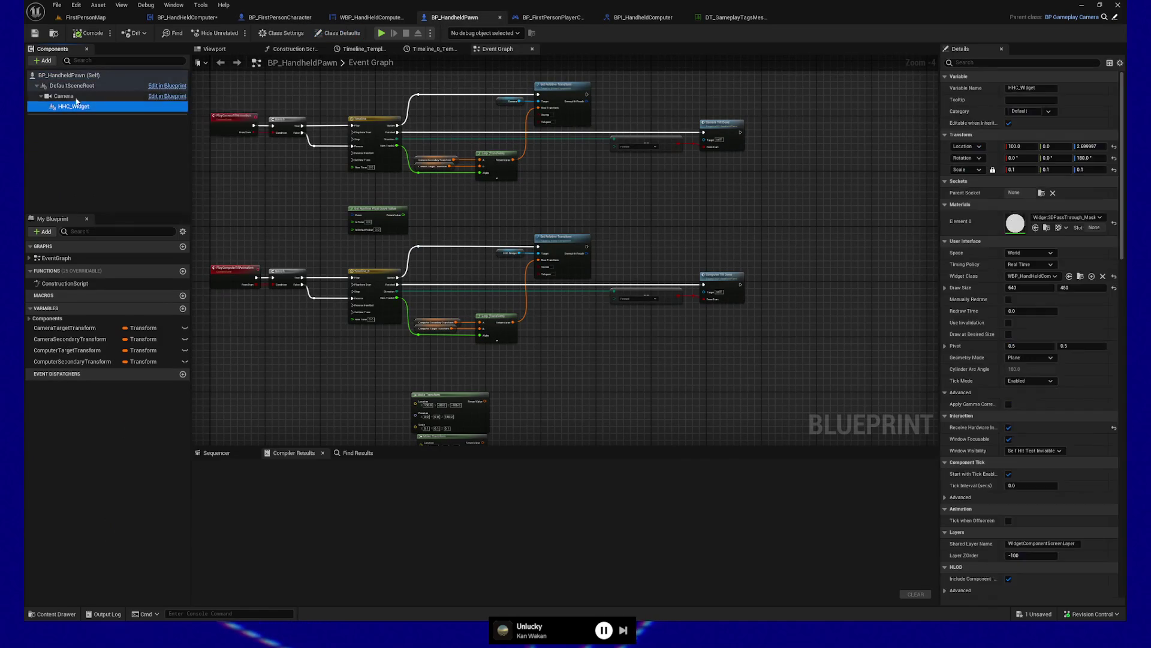
{"action": "left_click", "coordinate": [1034, 226]}
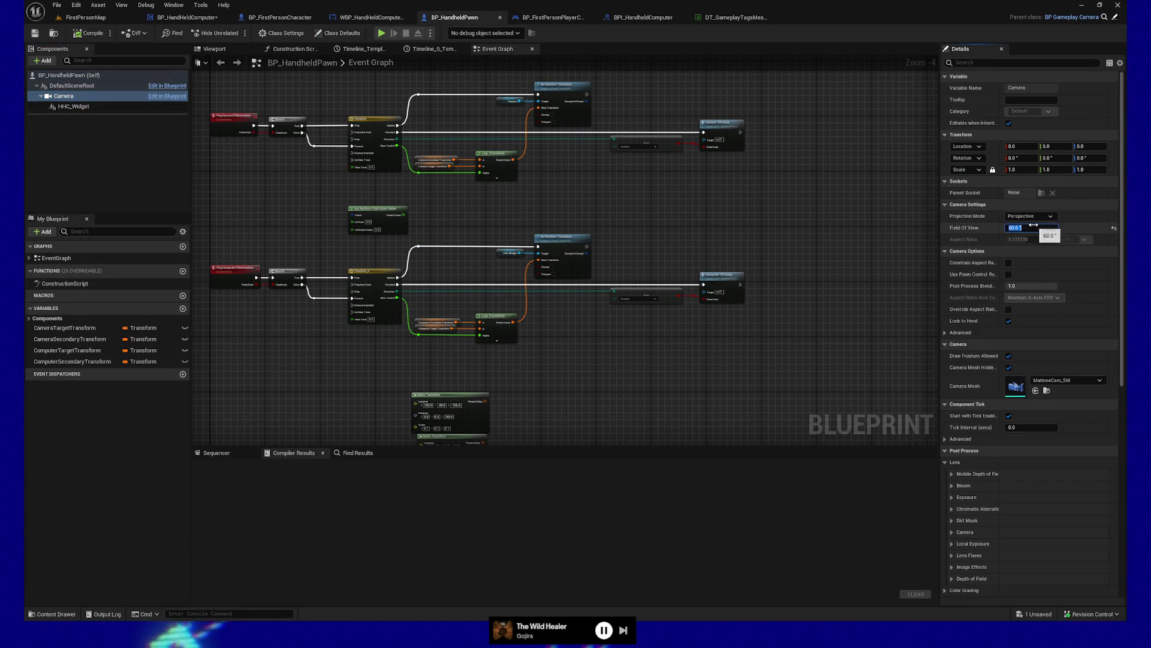
{"action": "type", "text": "100"}
{"action": "key", "text": "Return"}
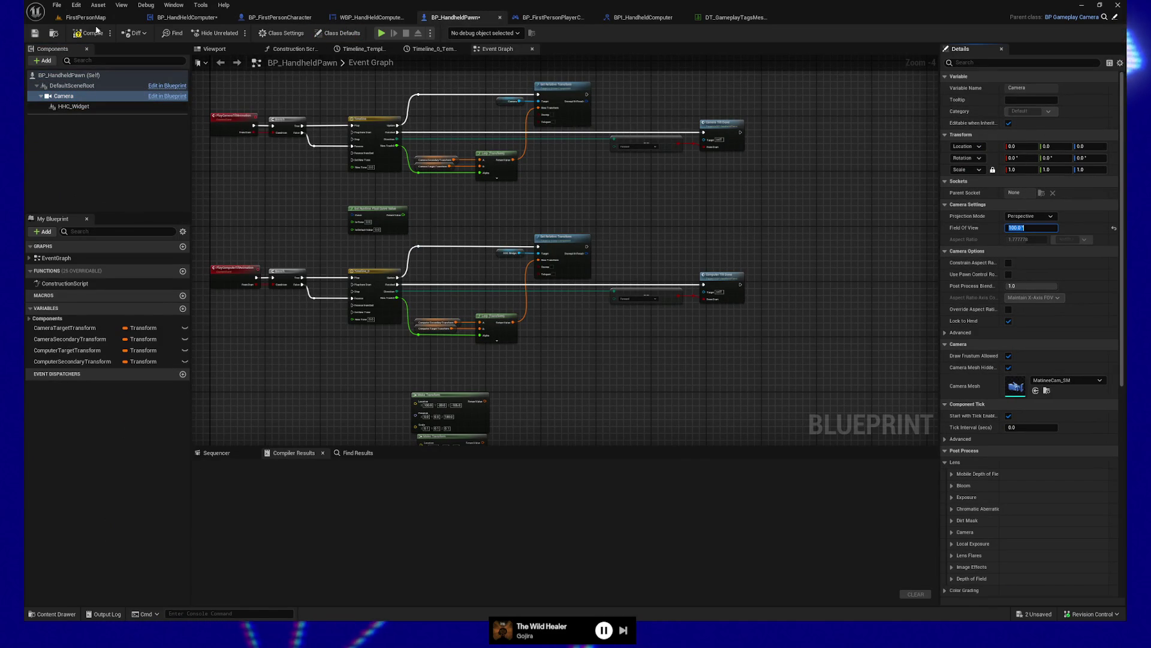
{"action": "left_click", "coordinate": [37, 35]}
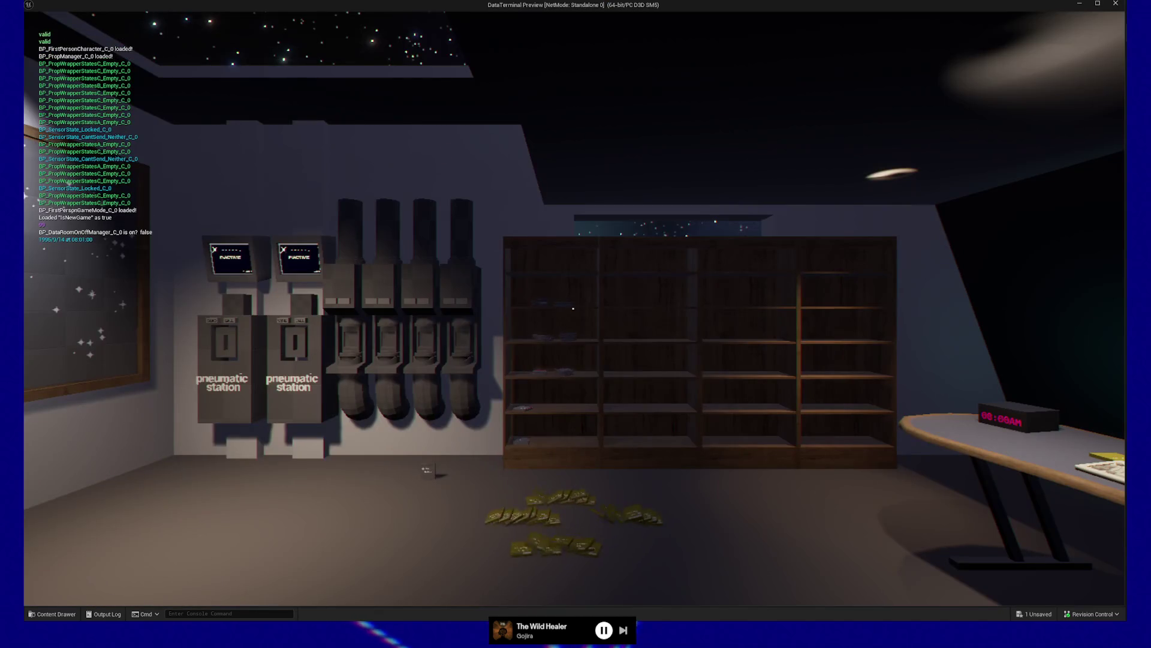
Release the mouse, dismiss the teal message panel, then pause and quit the game preview
{"action": "key", "text": "shift+F1"}
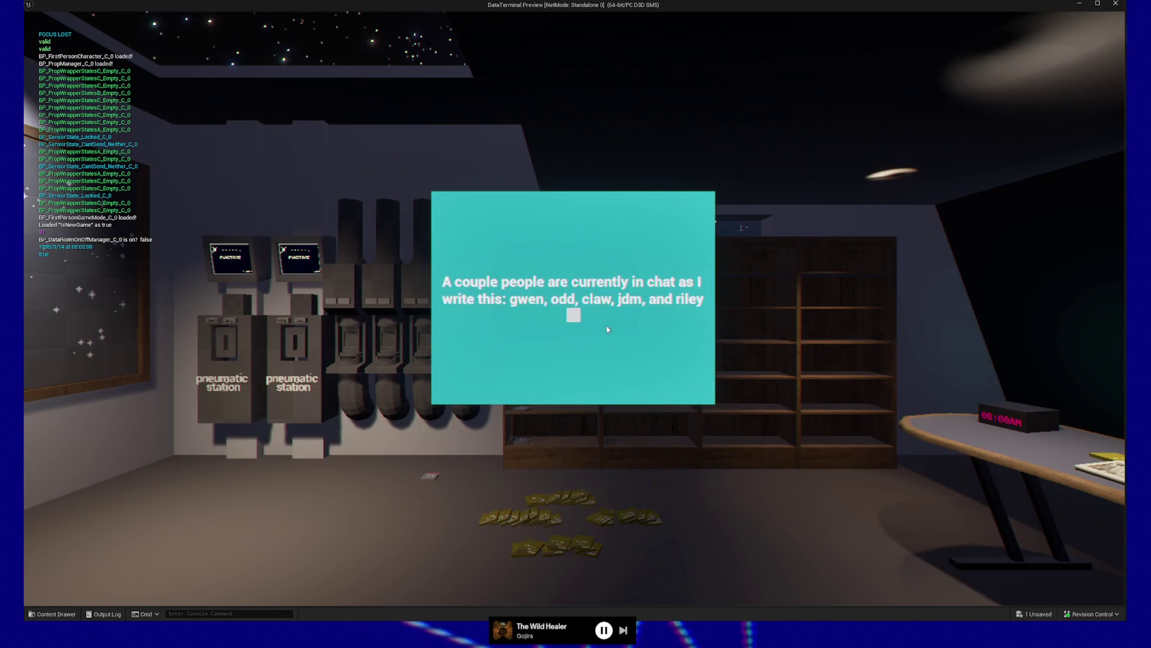
{"action": "left_click", "coordinate": [597, 339]}
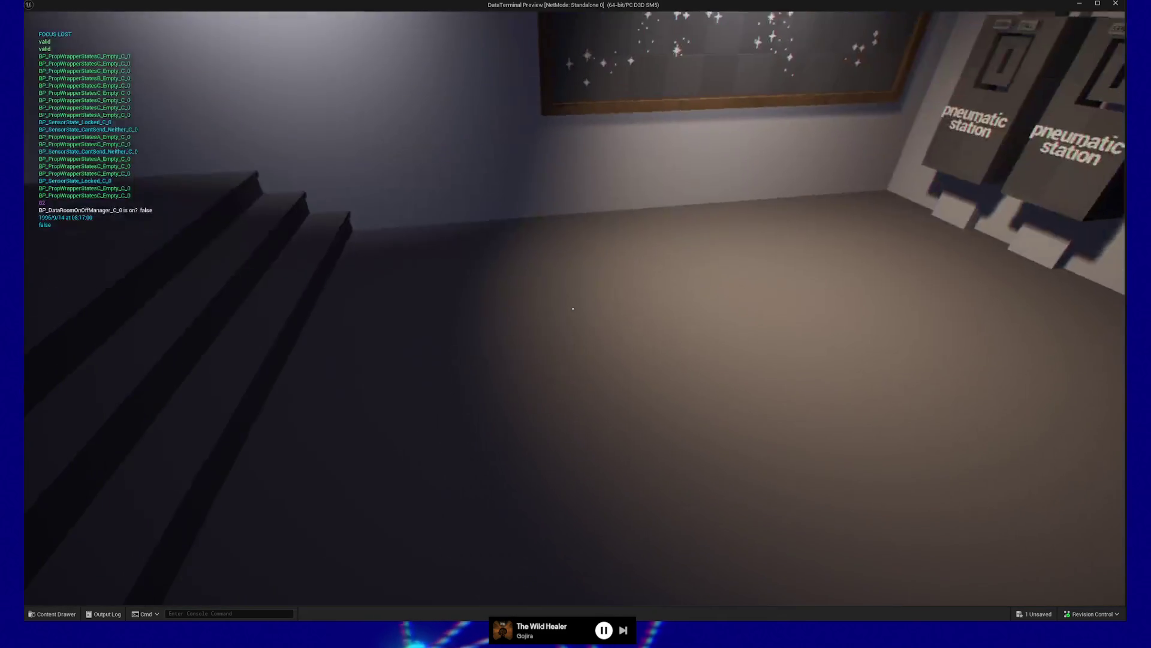
{"action": "key", "text": "Escape"}
{"action": "left_click", "coordinate": [582, 493]}
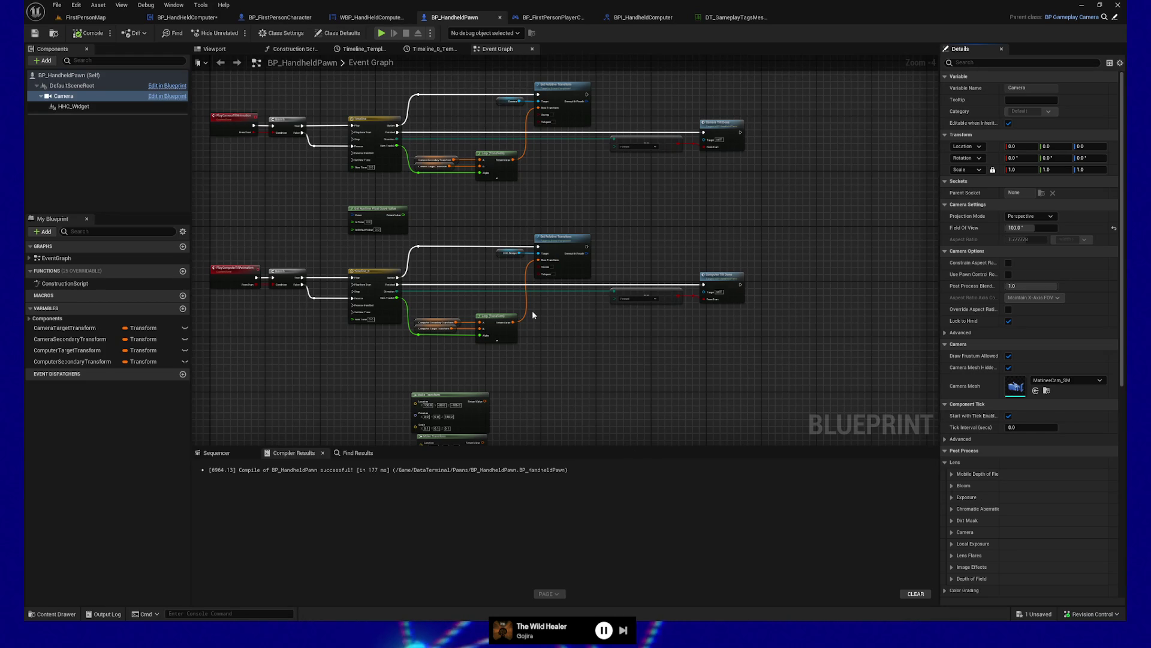
In the 3D Viewport, drag the HHC_Widget plane along X toward the camera
{"action": "left_click_drag", "start_coordinate": [523, 447], "coordinate": [523, 521]}
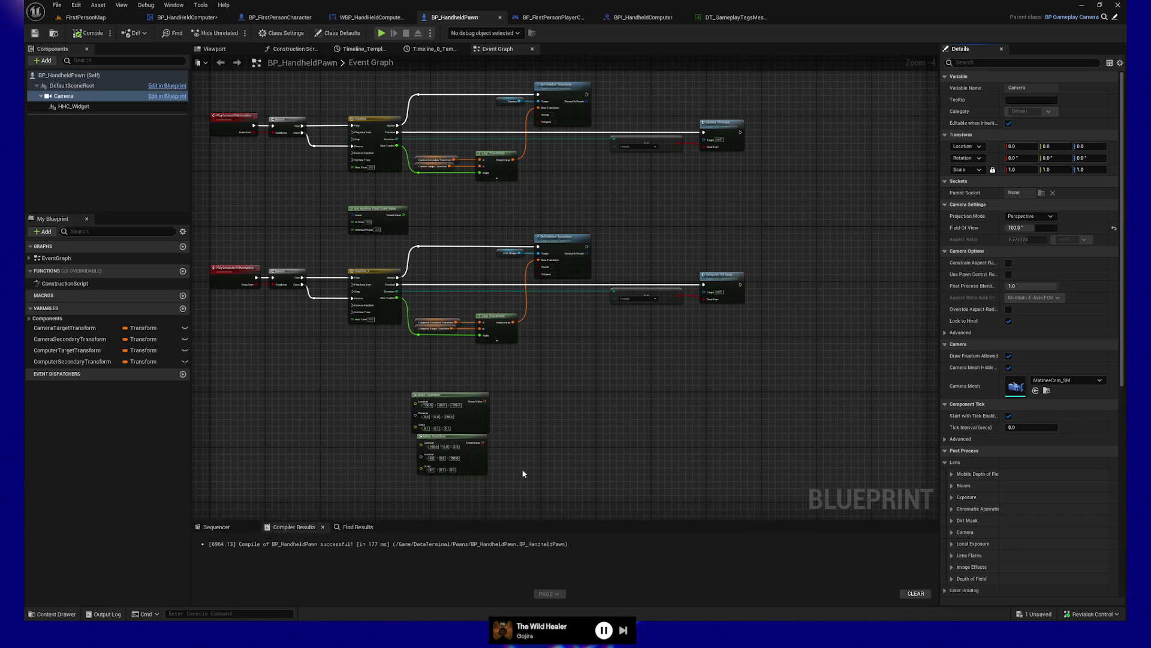
{"action": "left_click_drag", "start_coordinate": [547, 375], "coordinate": [592, 447]}
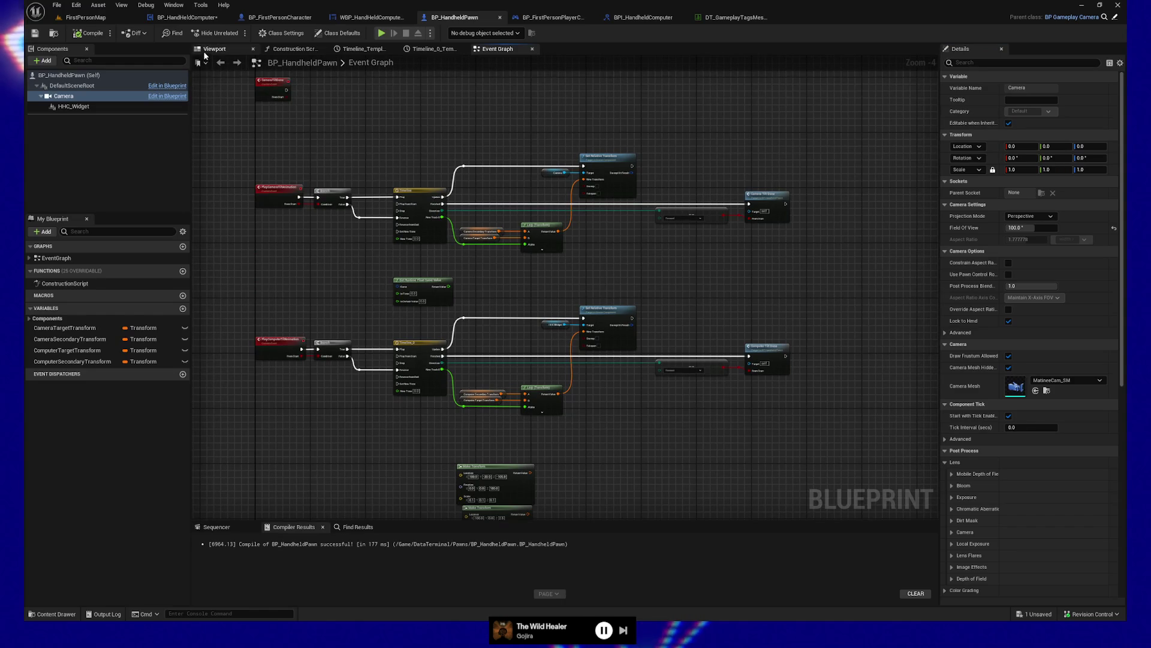
{"action": "left_click", "coordinate": [207, 50]}
{"action": "left_click_drag", "start_coordinate": [574, 301], "coordinate": [609, 277]}
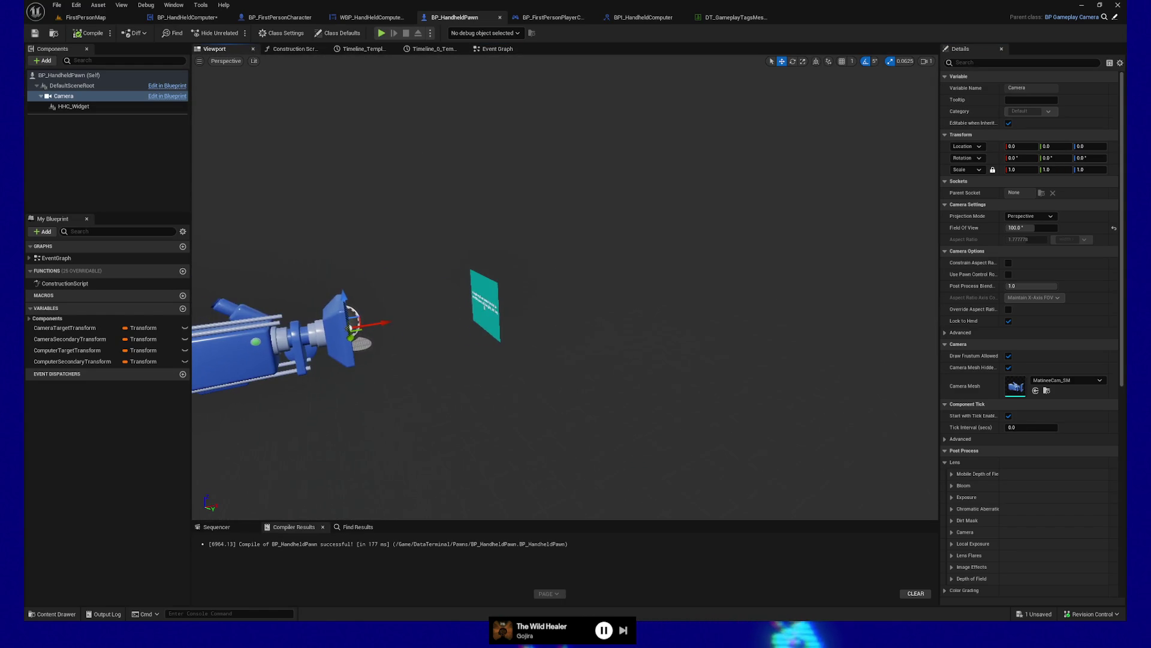
{"action": "left_click", "coordinate": [481, 306]}
{"action": "left_click_drag", "start_coordinate": [455, 307], "coordinate": [380, 324]}
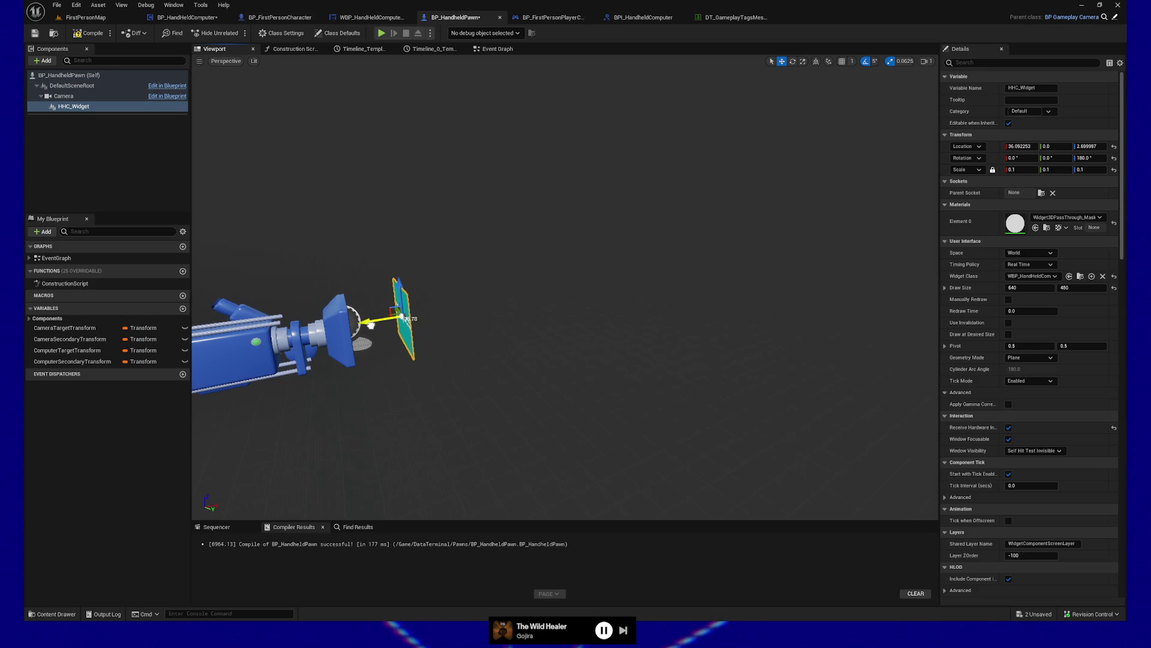
Compile and save BP_HandheldPawn, then play-test the level and quit
{"action": "left_click", "coordinate": [91, 33]}
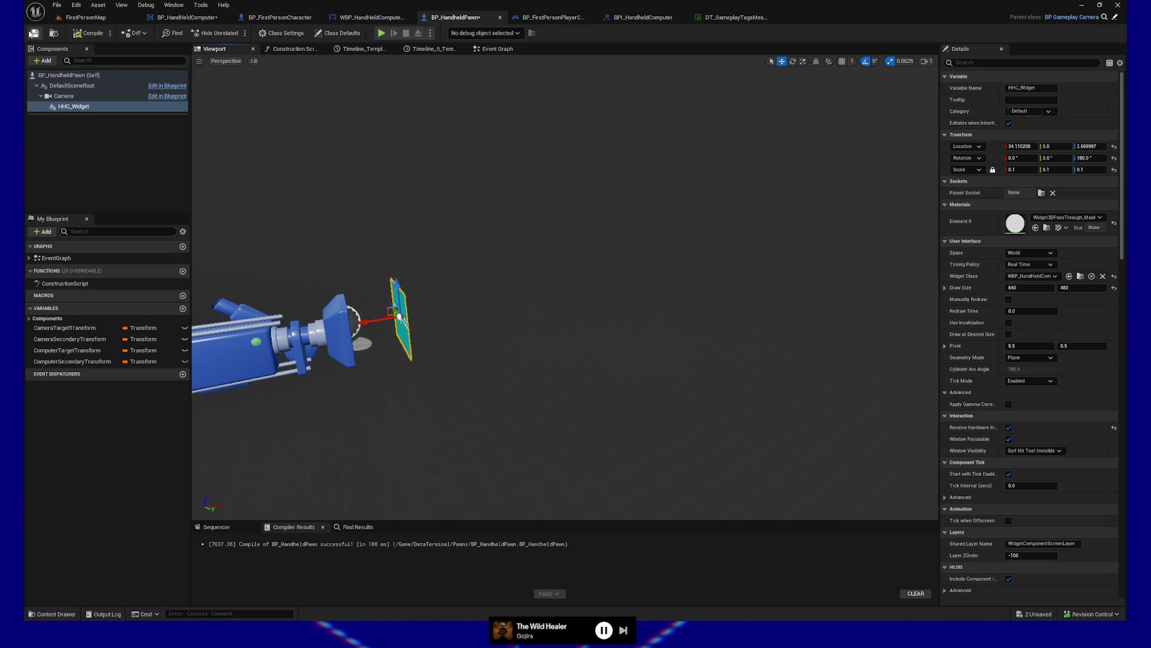
{"action": "left_click", "coordinate": [381, 33]}
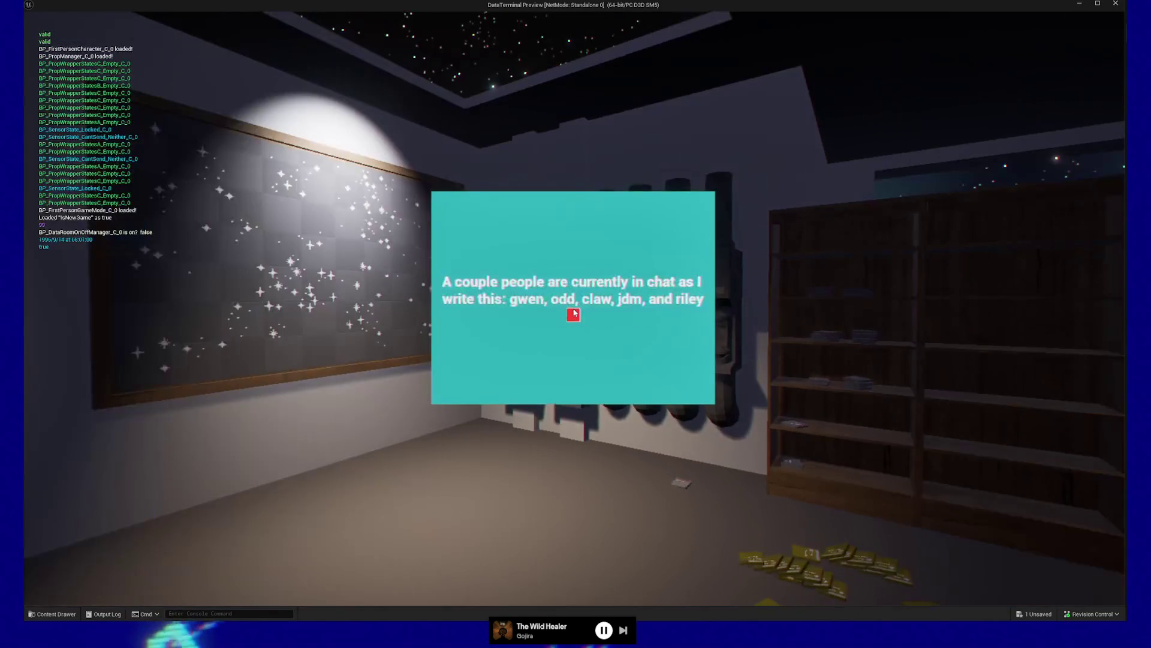
{"action": "key", "text": "Escape"}
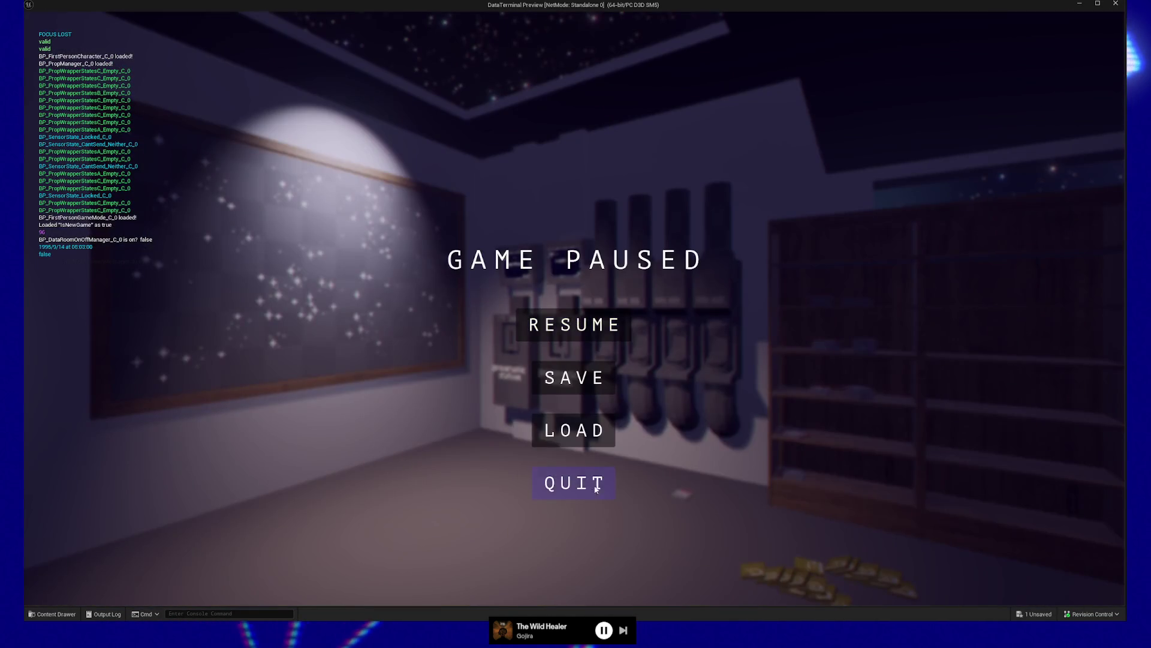
{"action": "left_click", "coordinate": [561, 482]}
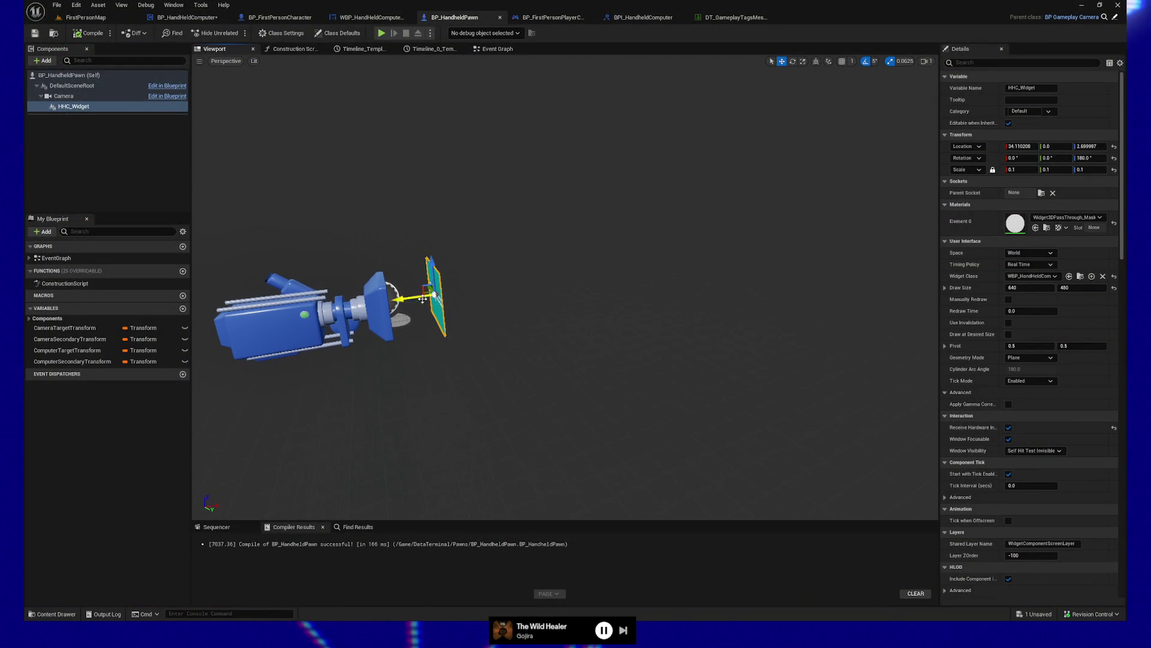
Pull HHC_Widget closer to about Location X 13.97 and recompile
{"action": "left_click", "coordinate": [87, 35]}
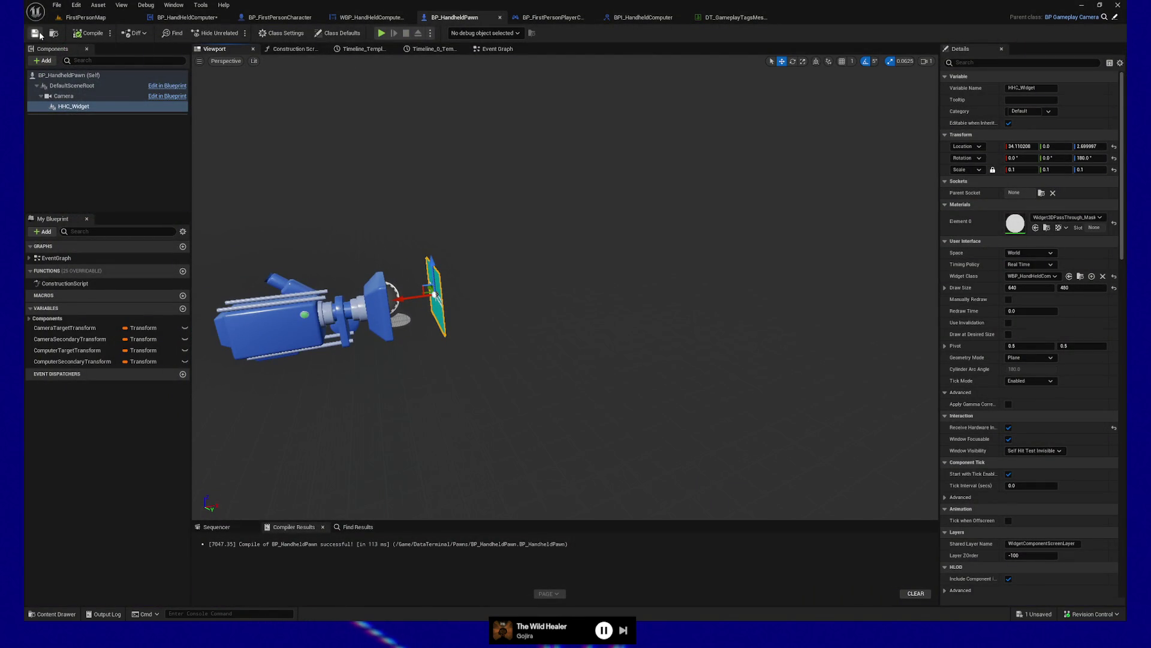
{"action": "left_click_drag", "start_coordinate": [402, 300], "coordinate": [375, 302]}
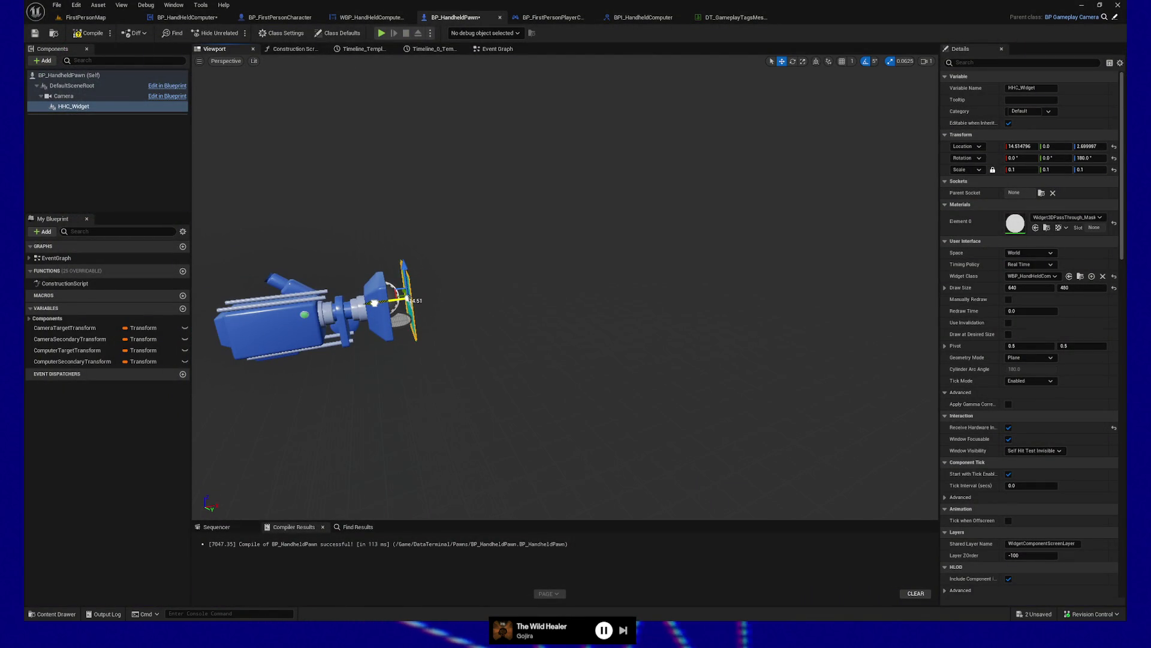
{"action": "left_click", "coordinate": [87, 33]}
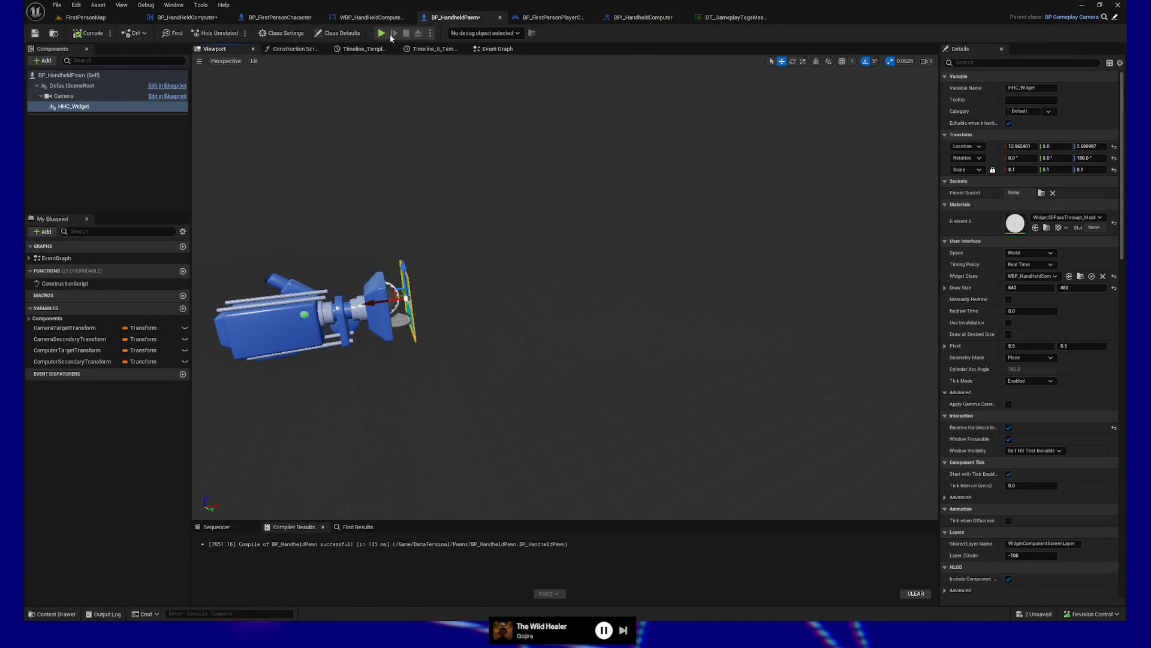
{"action": "key", "text": "alt+p"}
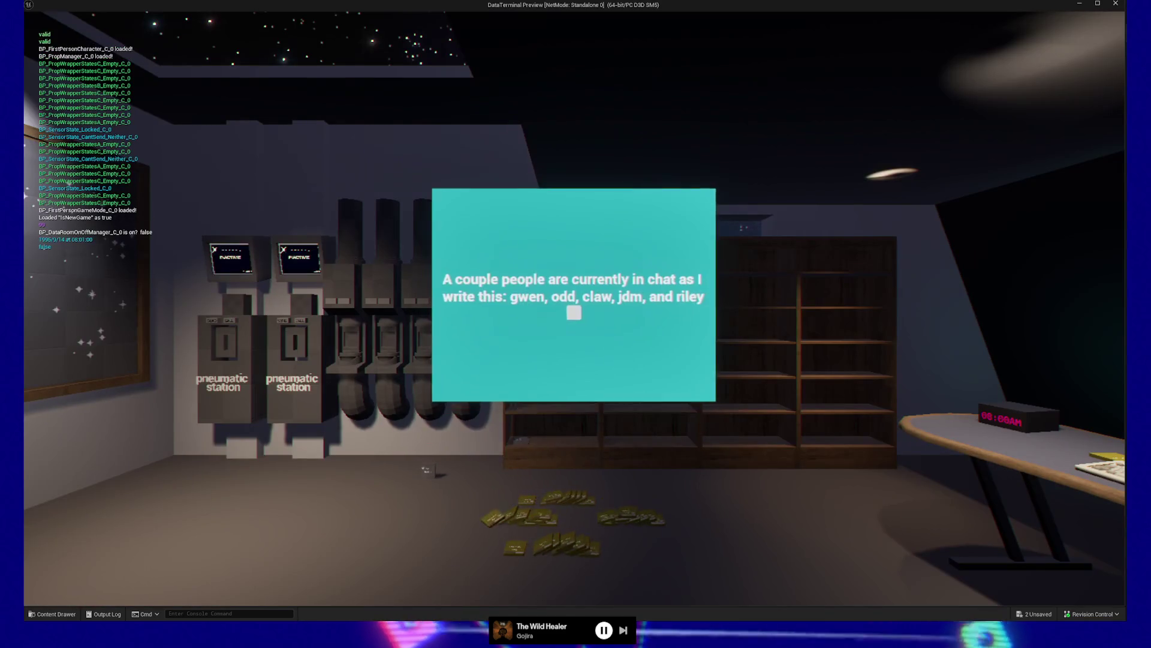
{"action": "left_click", "coordinate": [508, 322]}
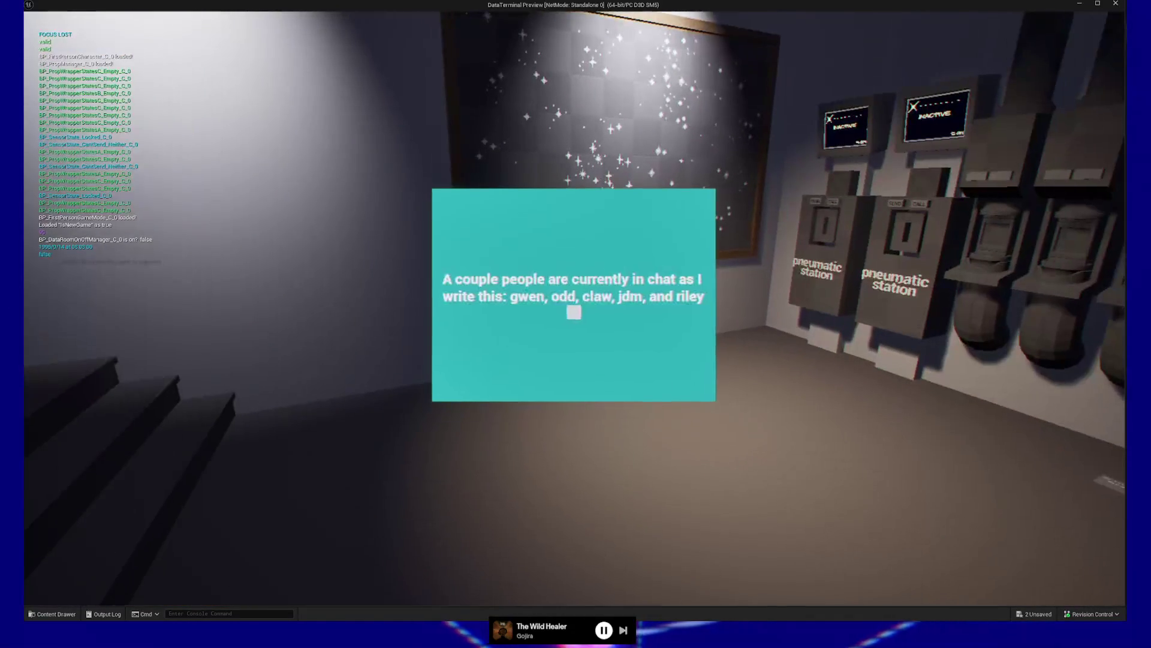
{"action": "left_click", "coordinate": [574, 313]}
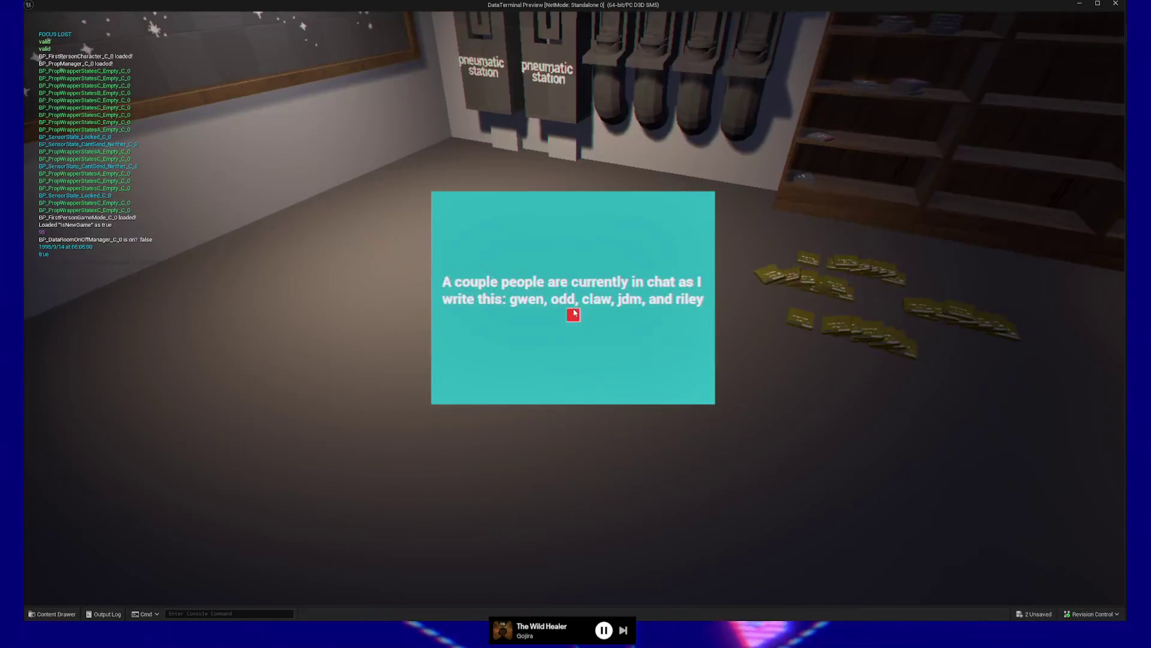
{"action": "key", "text": "Escape"}
{"action": "left_click", "coordinate": [586, 473]}
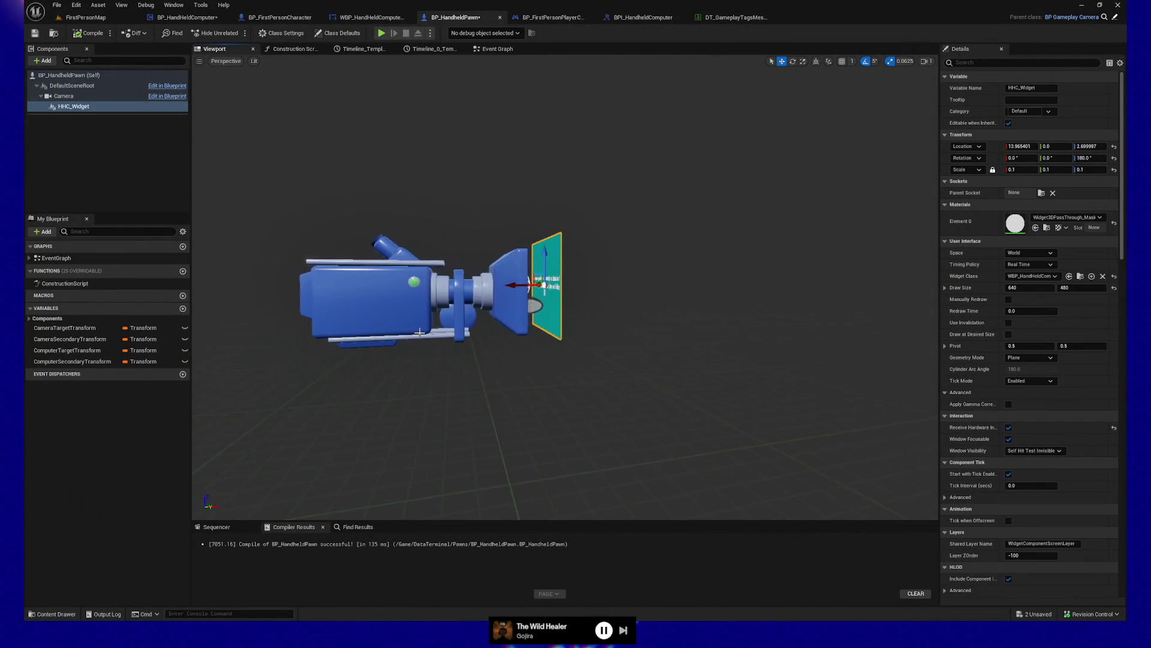
Push HHC_Widget out to Location X 26.16 and save the blueprint
{"action": "left_click_drag", "start_coordinate": [526, 280], "coordinate": [550, 281]}
{"action": "key", "text": "ctrl+s"}
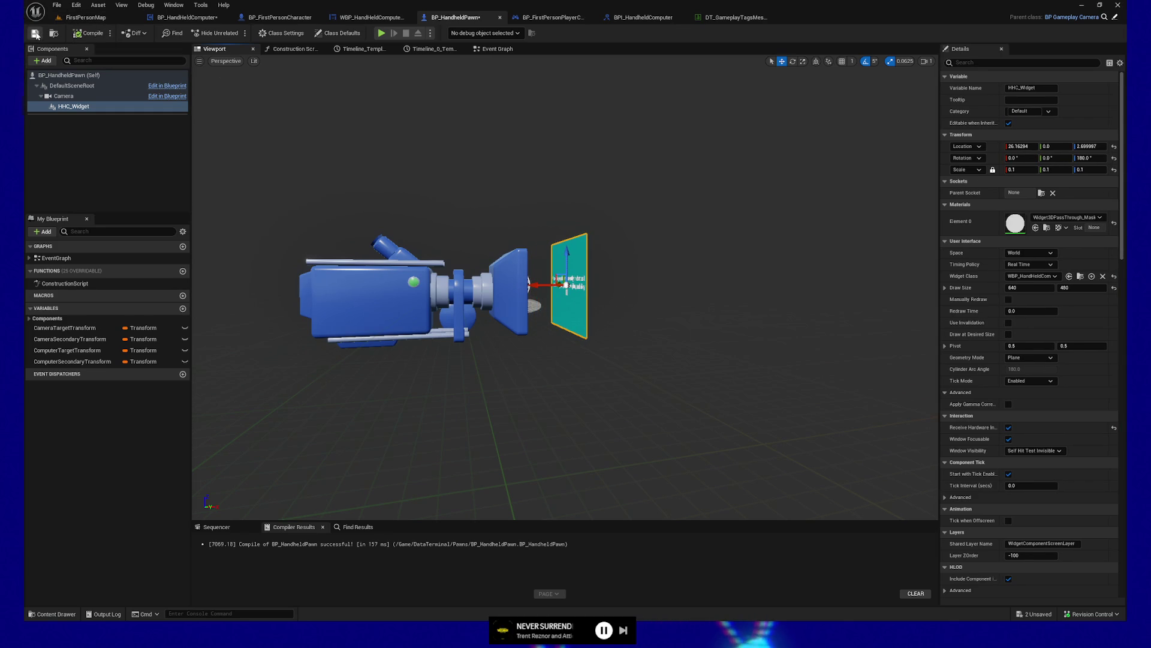
{"action": "left_click", "coordinate": [295, 49]}
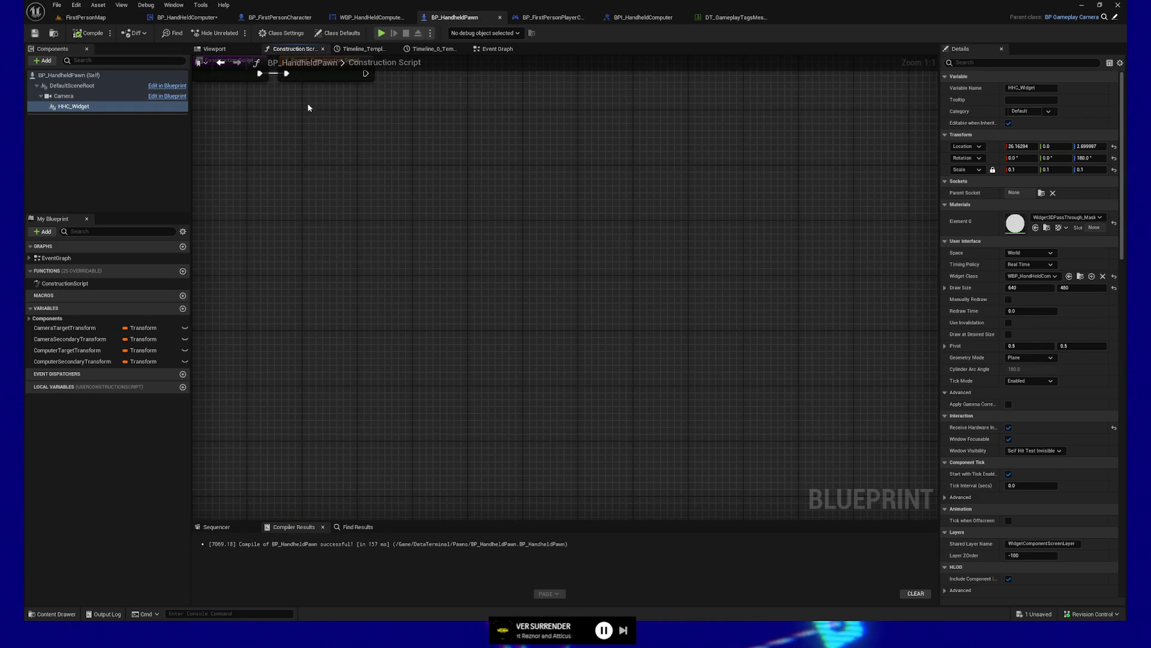
{"action": "left_click_drag", "start_coordinate": [401, 105], "coordinate": [497, 261]}
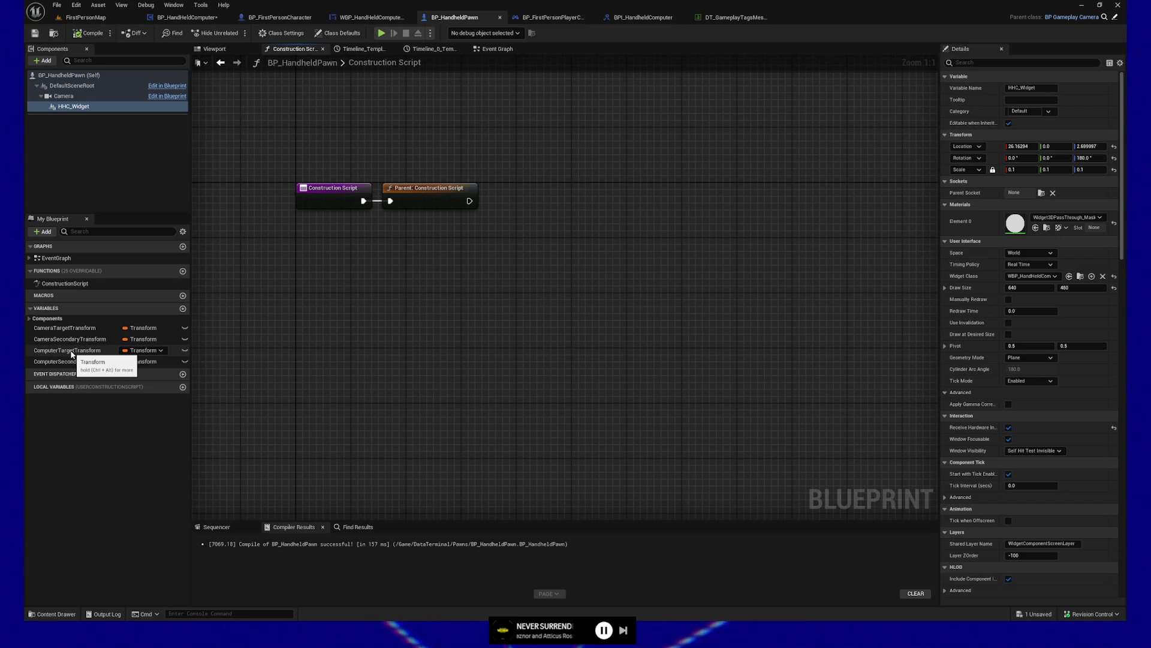
Add a Construction Script node setting Computer Target Transform from HHC_Widget's Get Relative Transform, after the parent call
{"action": "mouse_move", "coordinate": [71, 354]}
{"action": "left_mouse_down"}
{"action": "mouse_move", "coordinate": [499, 233]}
{"action": "mouse_move", "coordinate": [599, 261]}
{"action": "left_mouse_up"}
{"action": "left_click", "coordinate": [534, 260]}
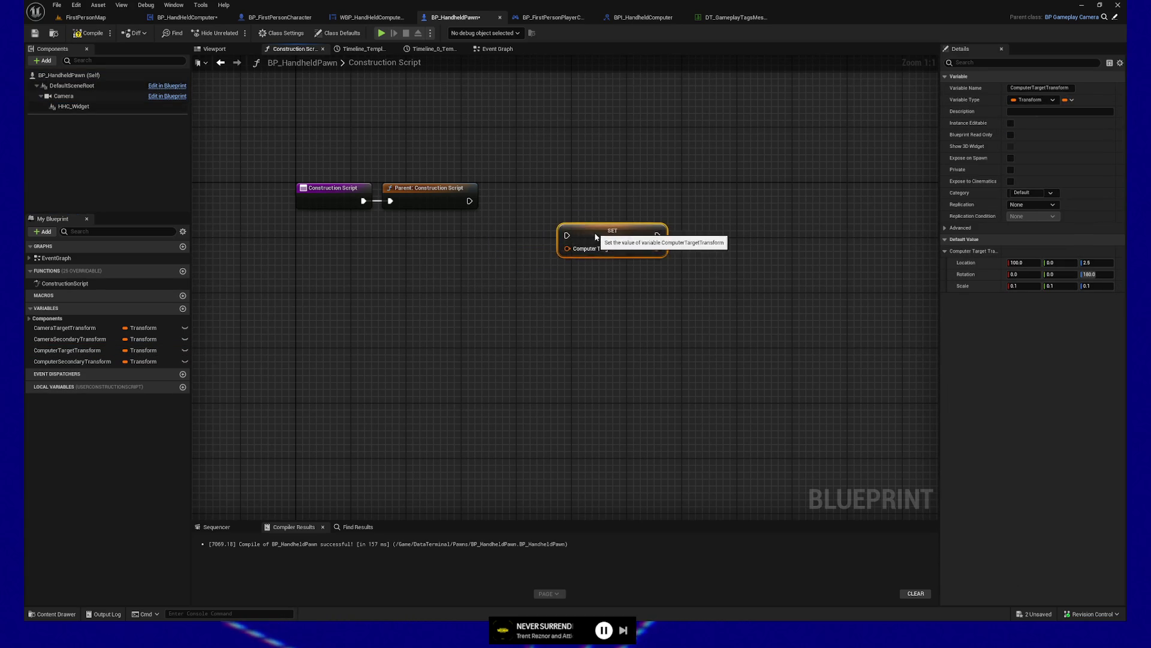
{"action": "left_click", "coordinate": [68, 107]}
{"action": "mouse_move", "coordinate": [68, 112]}
{"action": "left_mouse_down"}
{"action": "mouse_move", "coordinate": [327, 292]}
{"action": "mouse_move", "coordinate": [430, 286]}
{"action": "left_mouse_up"}
{"action": "type", "text": "get transform"}
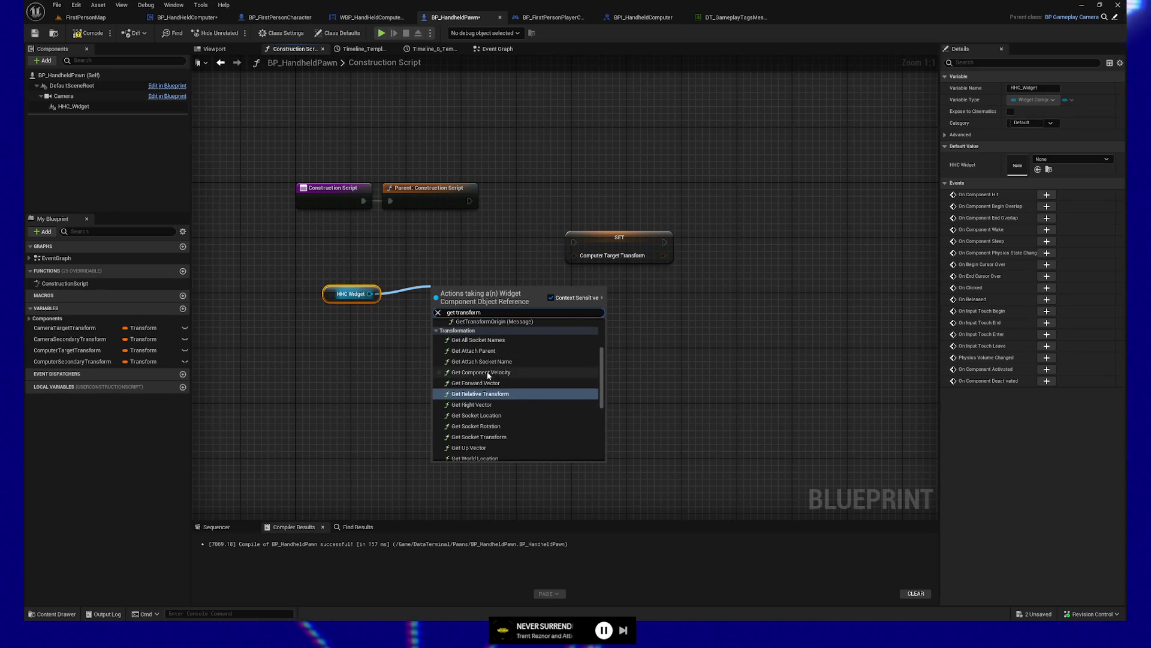
{"action": "left_click", "coordinate": [486, 394]}
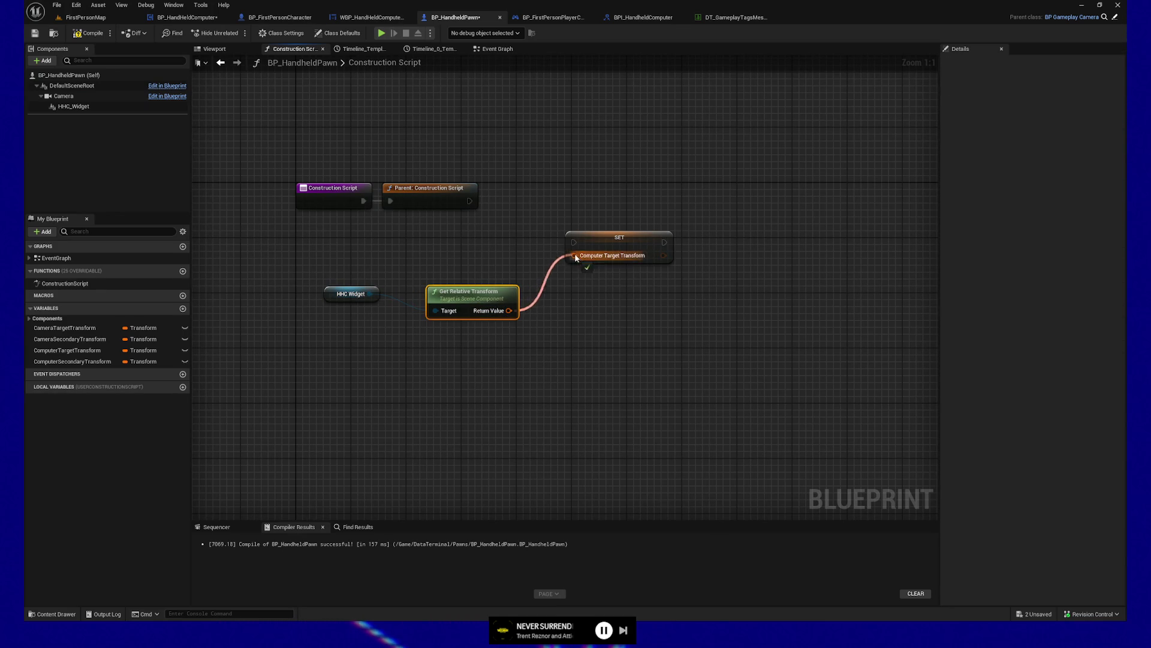
{"action": "left_click_drag", "start_coordinate": [572, 240], "coordinate": [574, 242]}
Compile and save the blueprint, then quit the play-test
{"action": "left_click", "coordinate": [93, 31]}
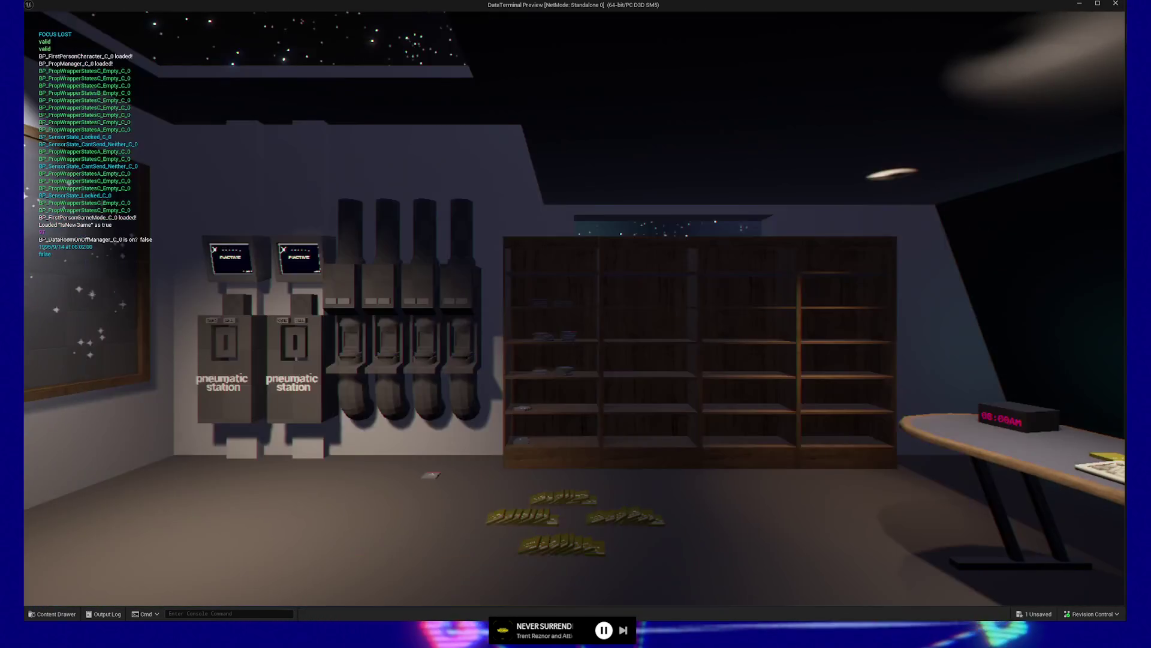
{"action": "key", "text": "Escape"}
{"action": "left_click", "coordinate": [570, 493]}
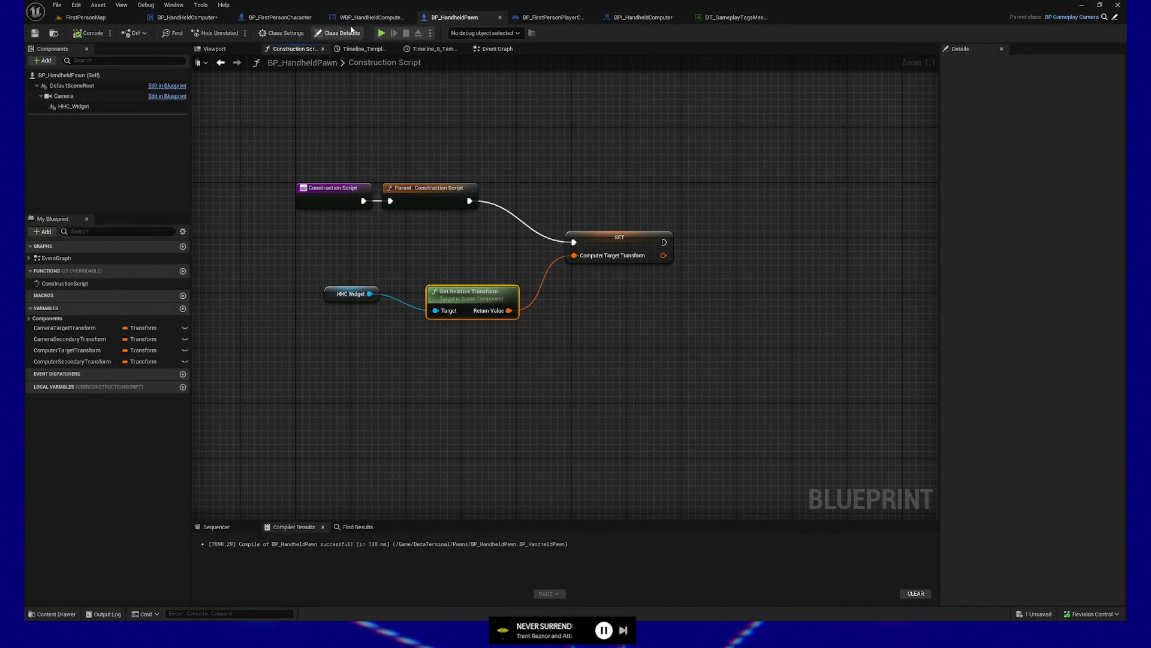
Move HHC_Widget farther along X to about 84.47, then compile and save
{"action": "left_click", "coordinate": [237, 48]}
{"action": "left_click", "coordinate": [73, 106]}
{"action": "left_click_drag", "start_coordinate": [542, 285], "coordinate": [635, 283]}
{"action": "left_click", "coordinate": [73, 35]}
{"action": "left_click", "coordinate": [37, 36]}
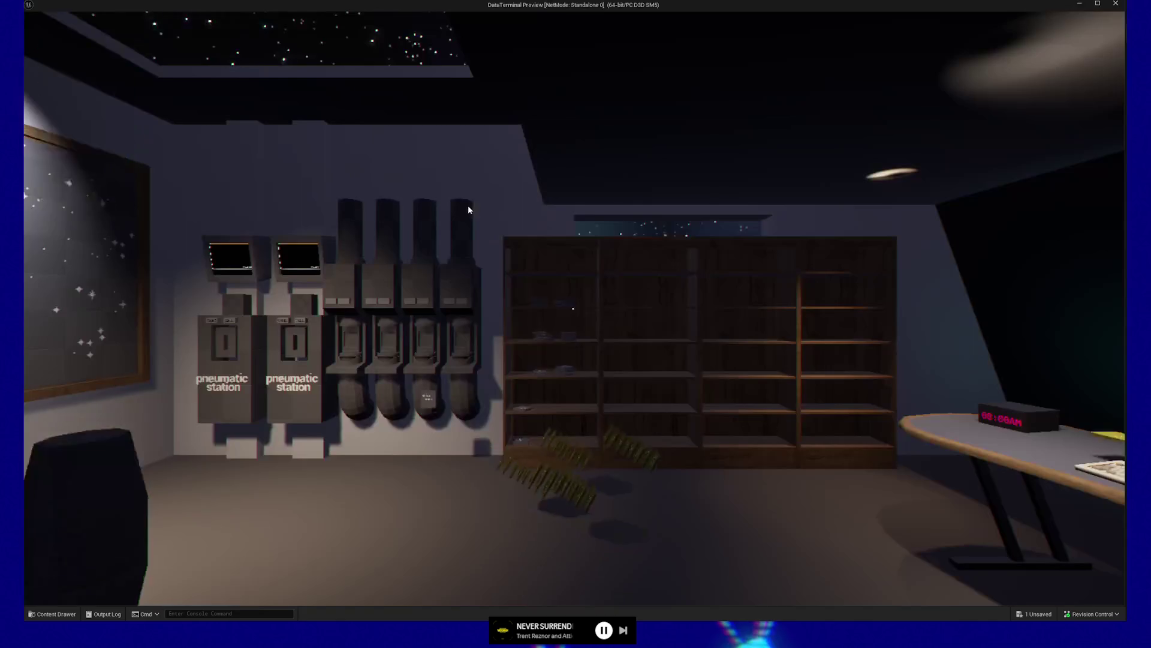
Quit the play-test and pull HHC_Widget back to Location X 44.87
{"action": "key", "text": "Escape"}
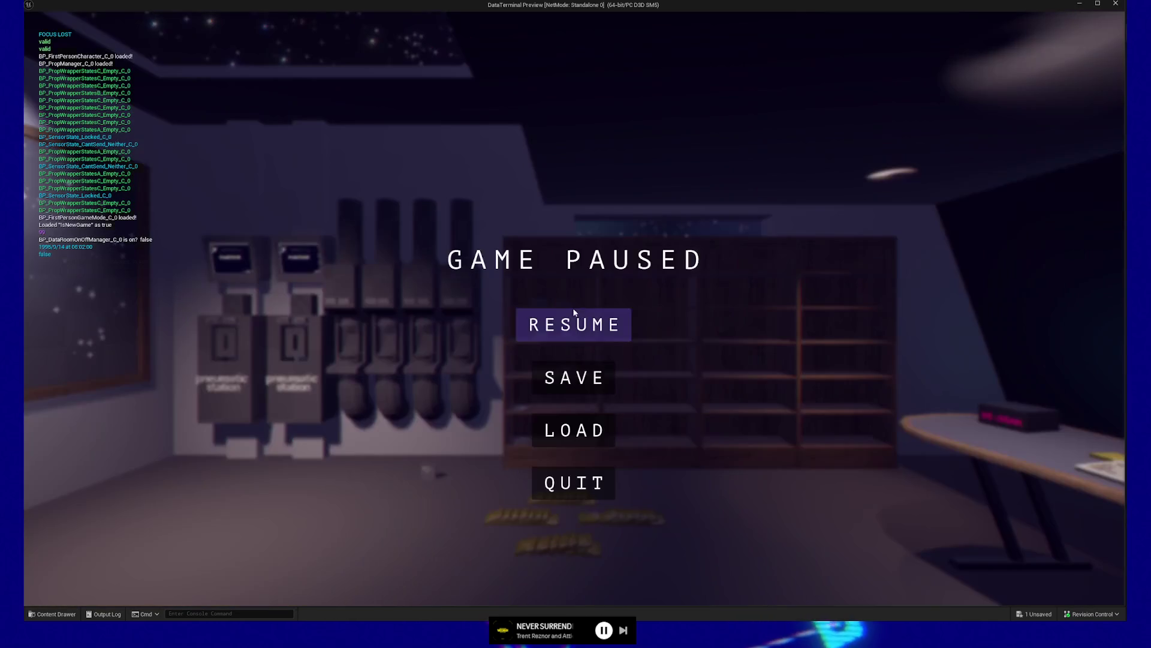
{"action": "left_click", "coordinate": [570, 480]}
{"action": "left_click_drag", "start_coordinate": [640, 284], "coordinate": [576, 283]}
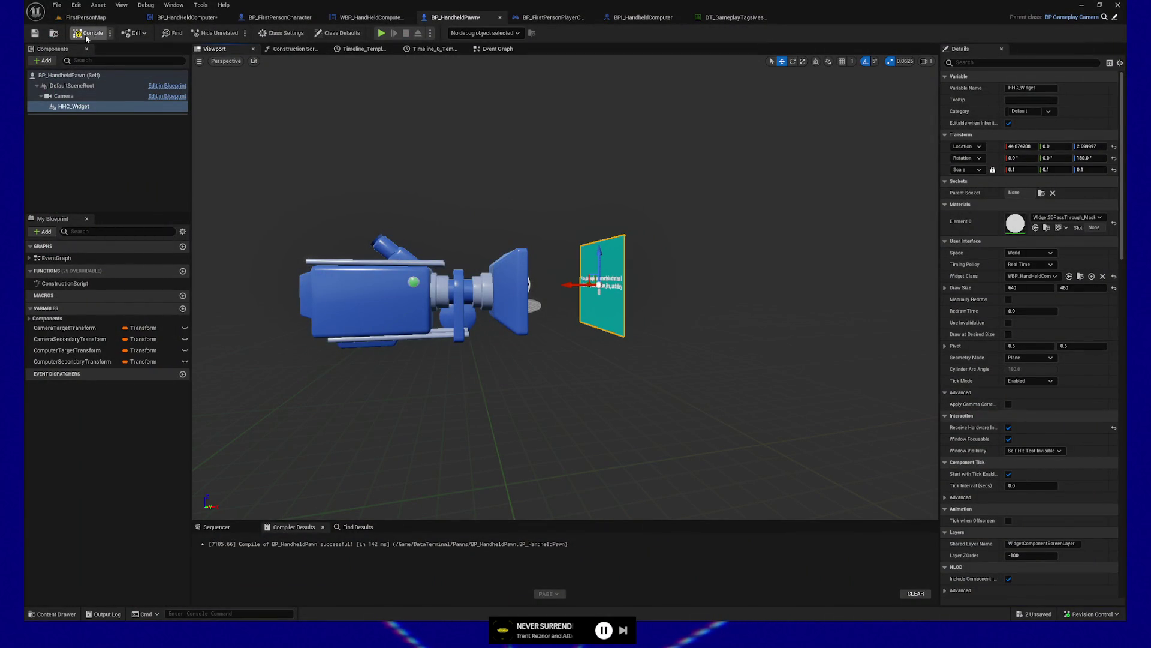
Set HHC_Widget's Location to X 45 and Z 2.5 in Details
{"action": "left_click", "coordinate": [41, 33]}
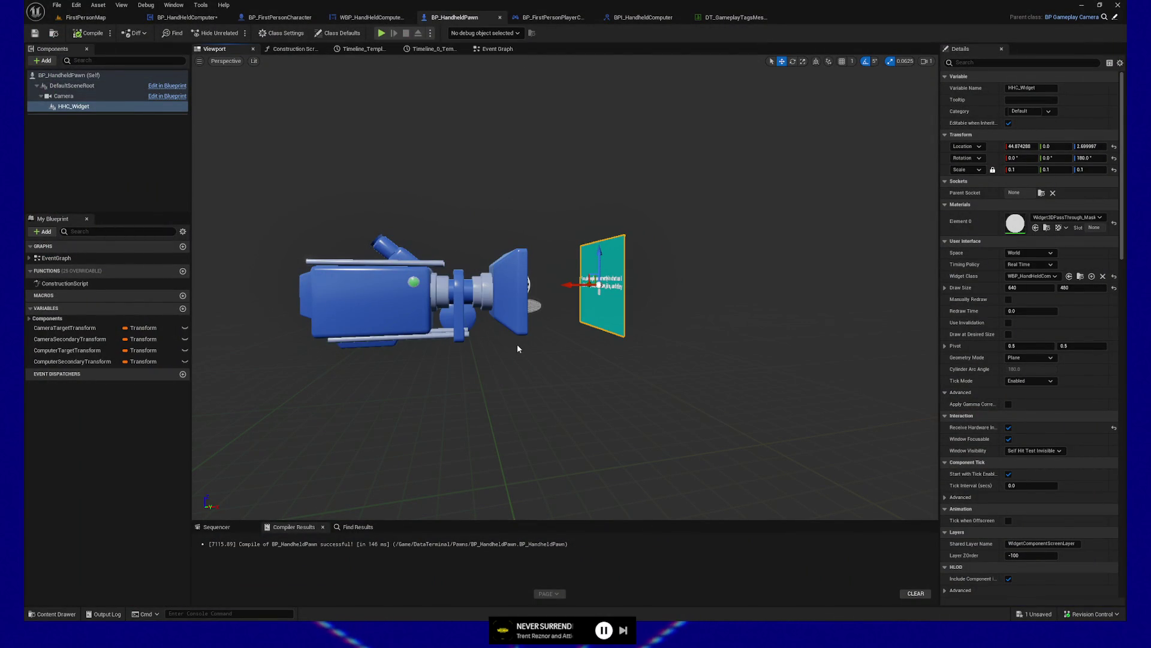
{"action": "left_click_drag", "start_coordinate": [571, 285], "coordinate": [575, 284]}
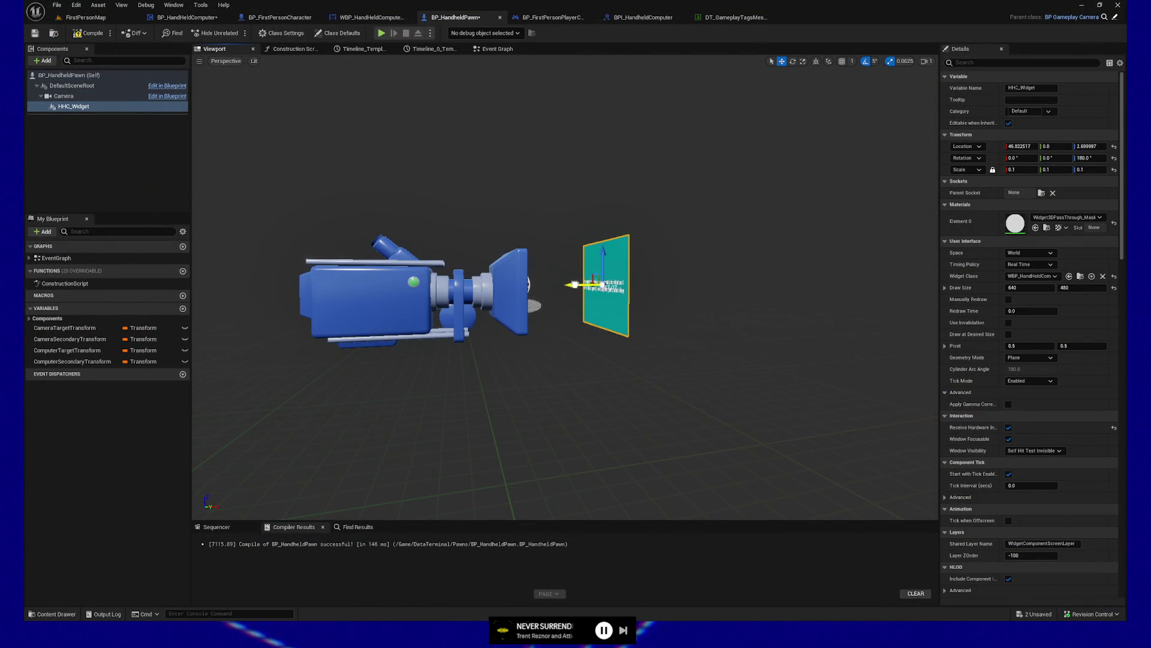
{"action": "type", "text": "45"}
{"action": "left_click", "coordinate": [1090, 147]}
{"action": "type", "text": "2.5"}
{"action": "key", "text": "Return"}
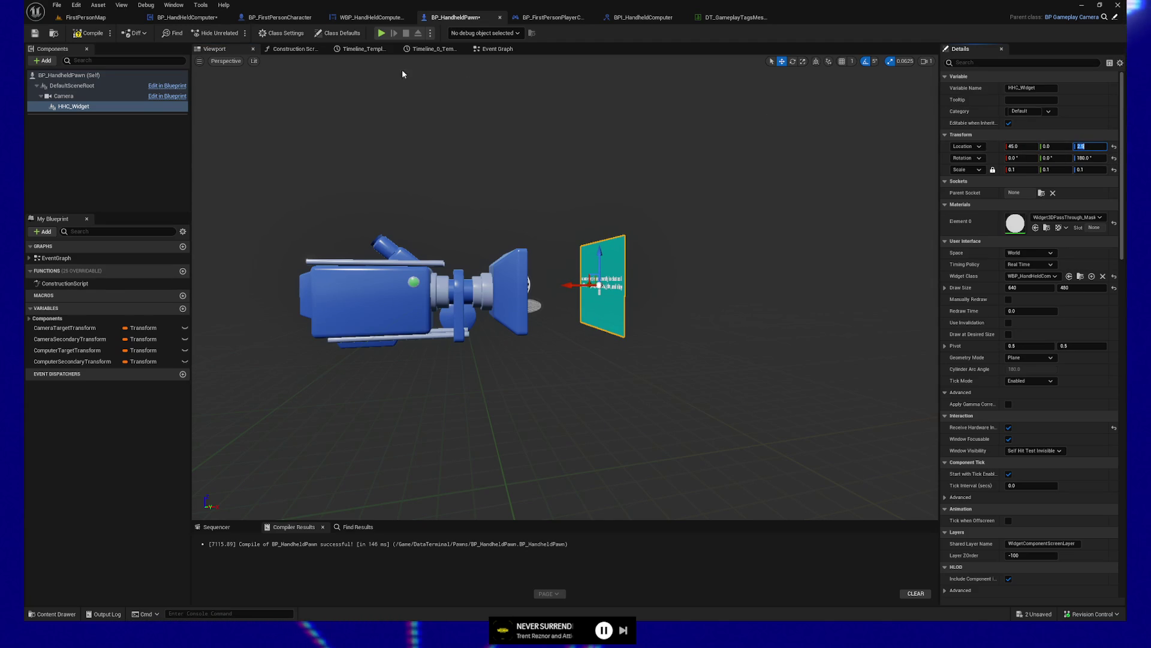
Compile and save the blueprint, then start a play-test and take camera control
{"action": "left_click", "coordinate": [82, 35]}
{"action": "left_click", "coordinate": [42, 33]}
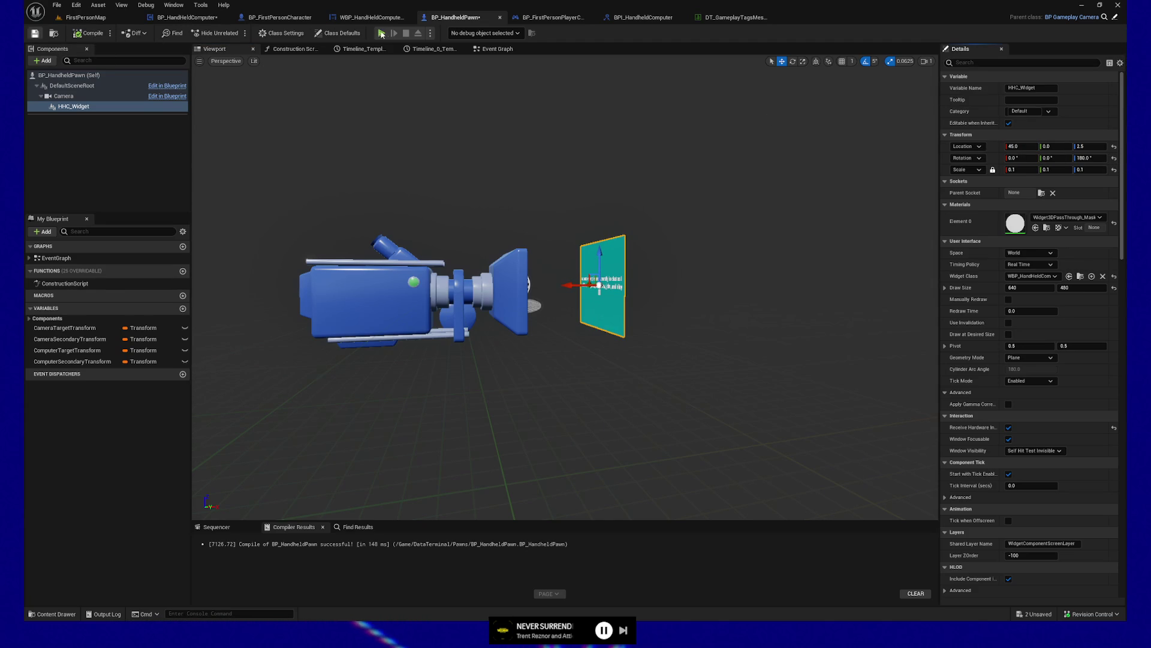
{"action": "left_click", "coordinate": [393, 30]}
{"action": "left_click", "coordinate": [537, 213]}
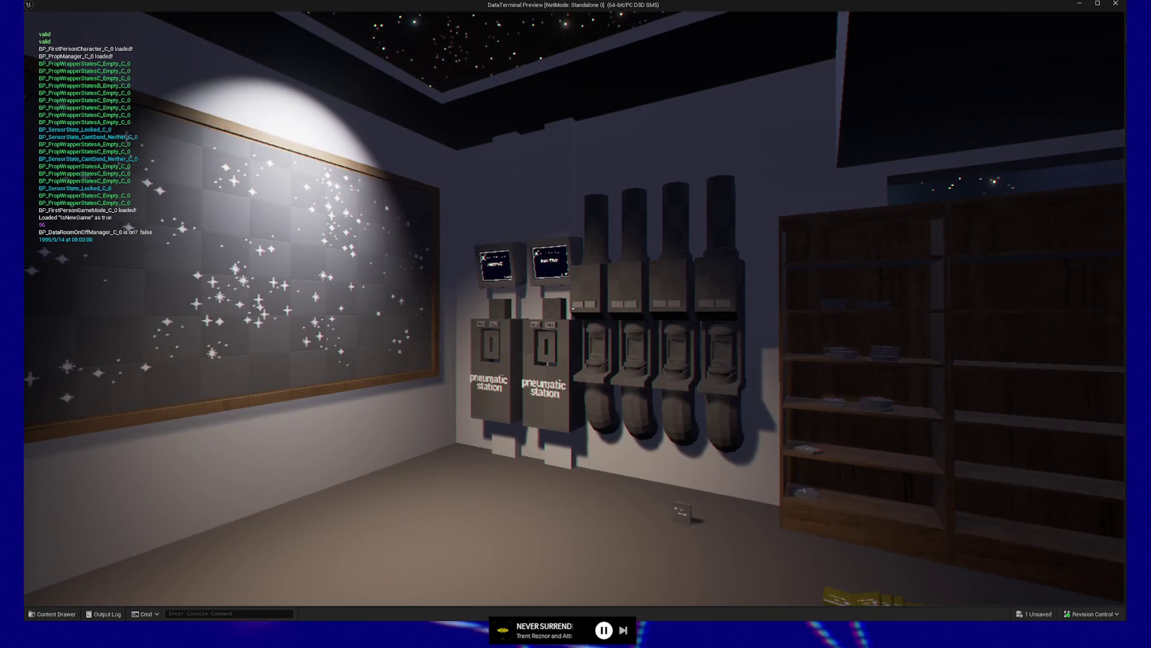
Bring up the handheld computer with E and toggle its screen in game
{"action": "mouse_move", "coordinate": [583, 323]}
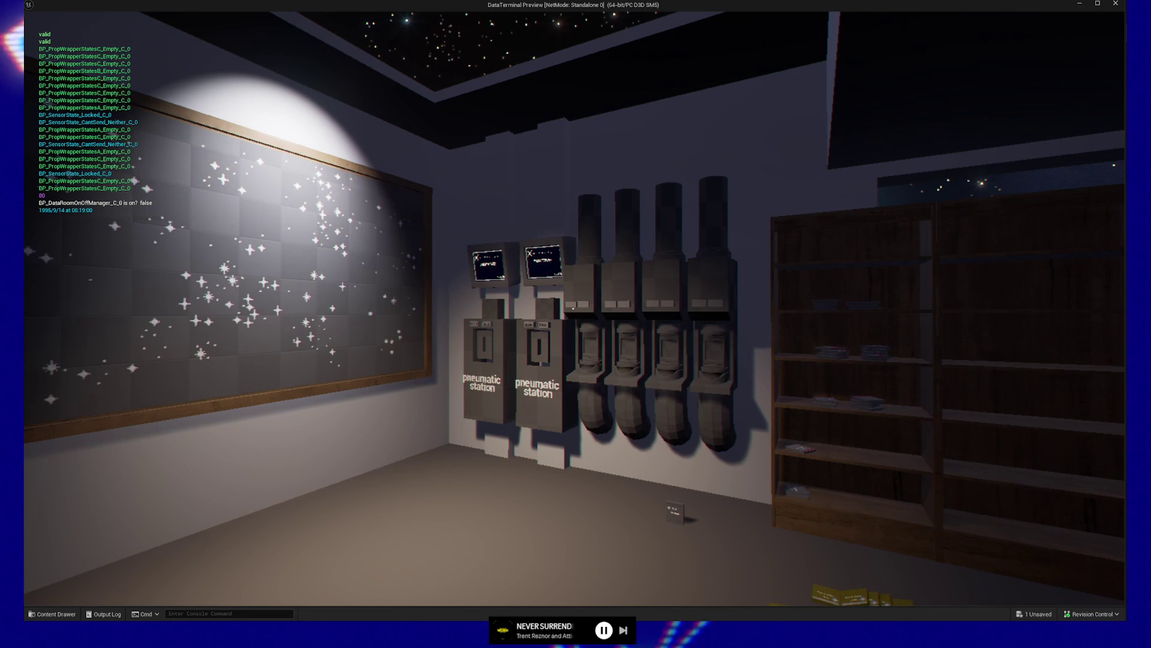
{"action": "key", "text": "e"}
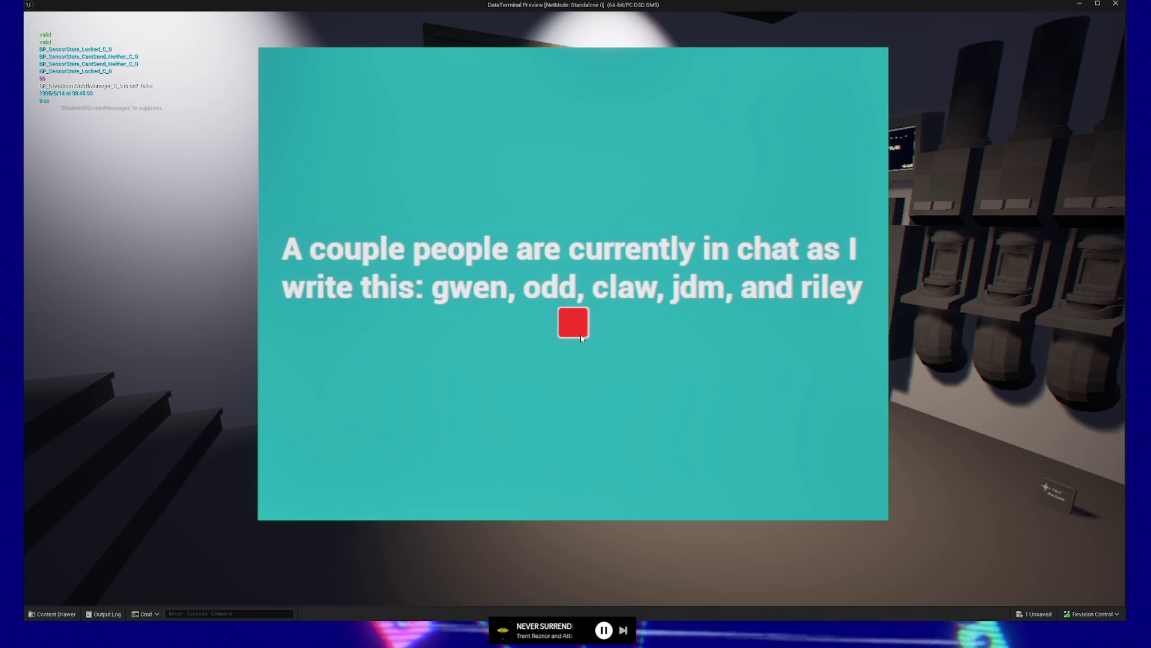
{"action": "left_click", "coordinate": [578, 326]}
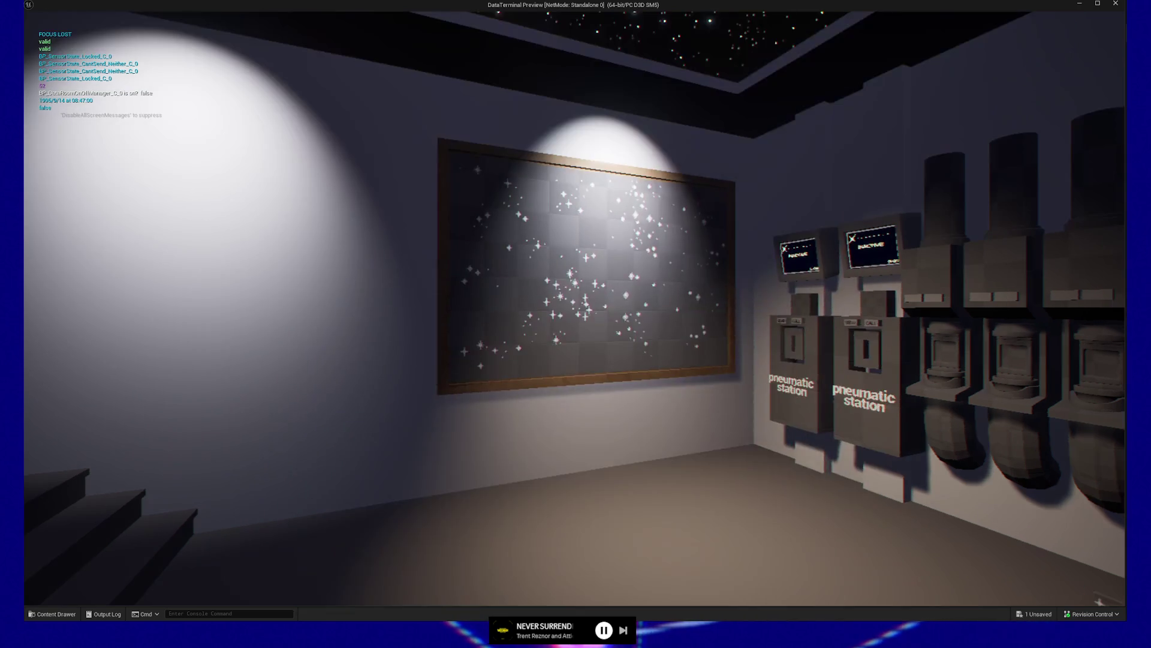
{"action": "left_click", "coordinate": [574, 312]}
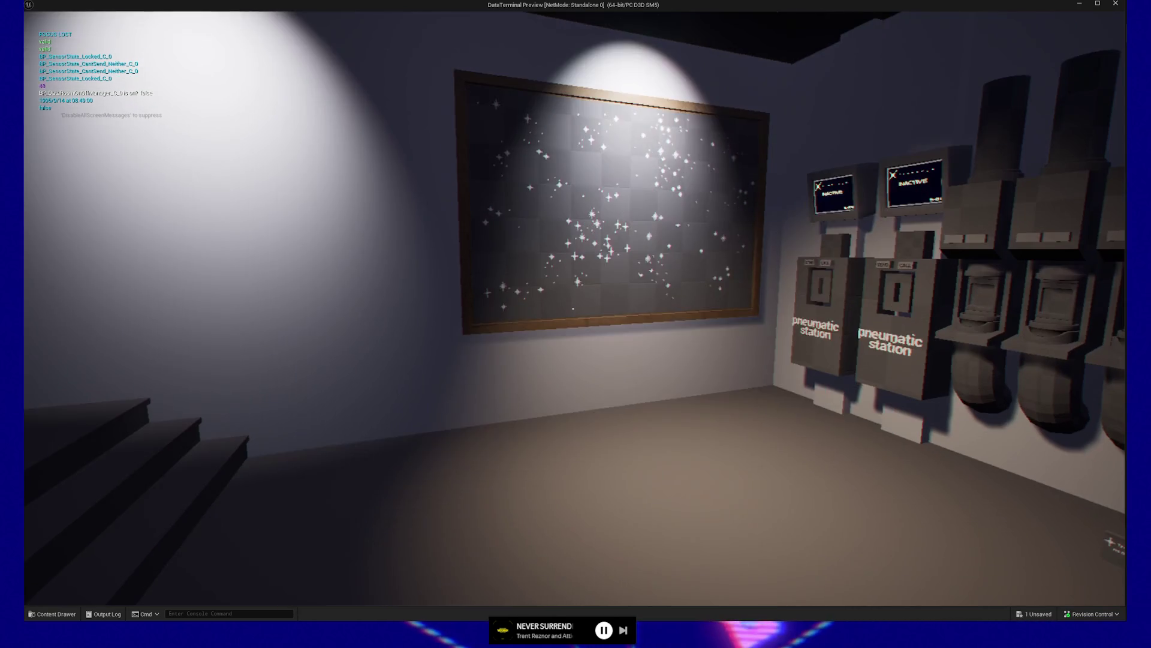
{"action": "left_click", "coordinate": [574, 313]}
{"action": "left_click", "coordinate": [574, 312]}
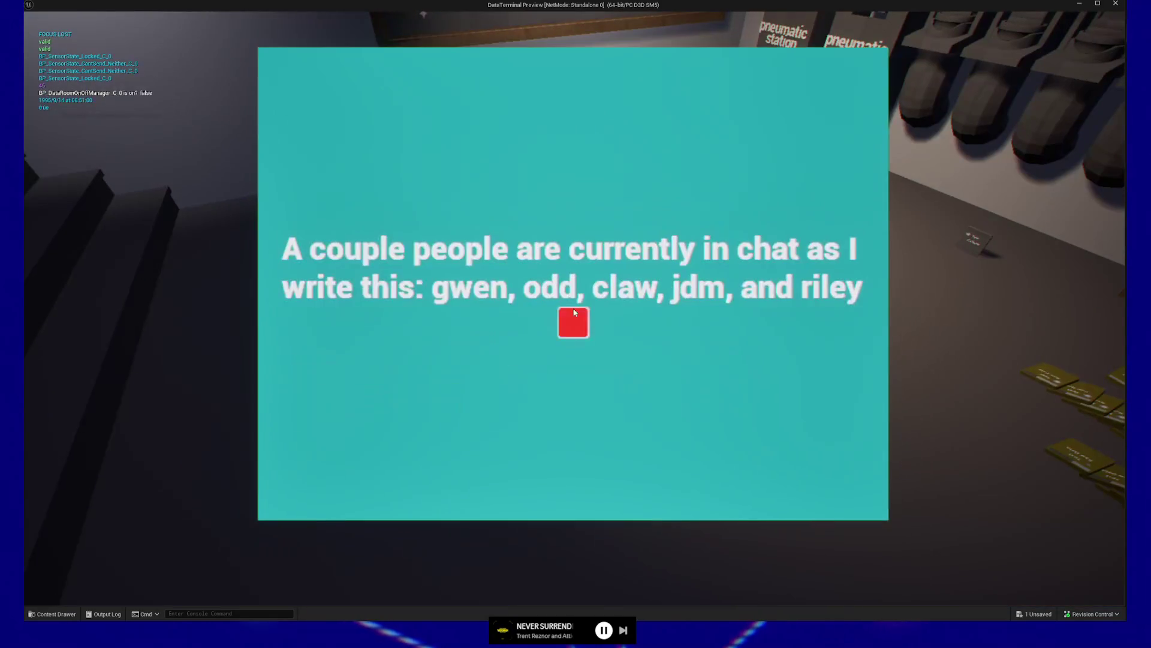
{"action": "left_click", "coordinate": [574, 318]}
Press the note's red square repeatedly, then quit the game preview
{"action": "left_click", "coordinate": [574, 321]}
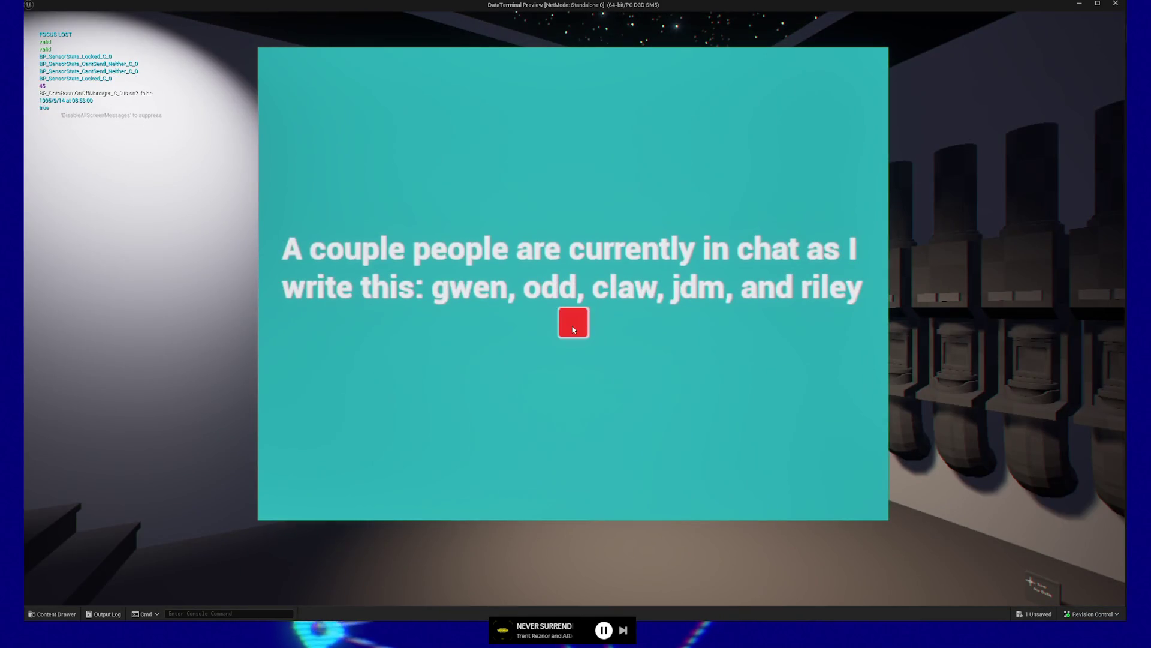
{"action": "left_click", "coordinate": [574, 322]}
{"action": "left_click", "coordinate": [573, 322]}
{"action": "left_click", "coordinate": [574, 321]}
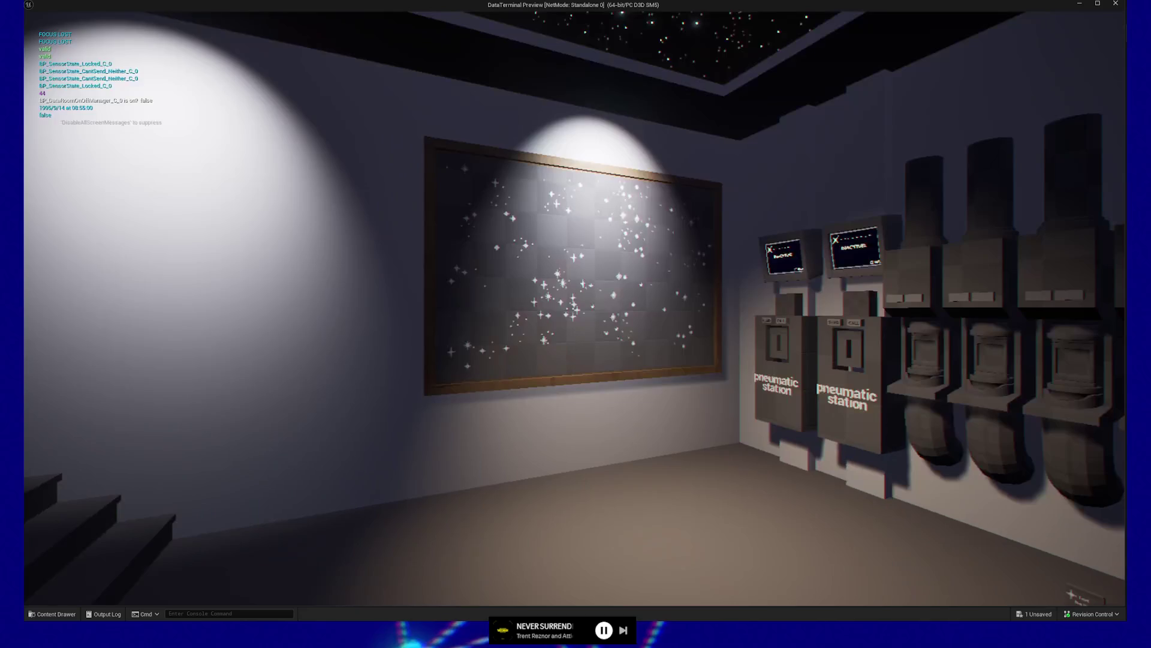
{"action": "left_click", "coordinate": [574, 321]}
{"action": "left_click", "coordinate": [574, 322]}
{"action": "left_click", "coordinate": [574, 322]}
{"action": "left_click", "coordinate": [574, 322]}
{"action": "key", "text": "Escape"}
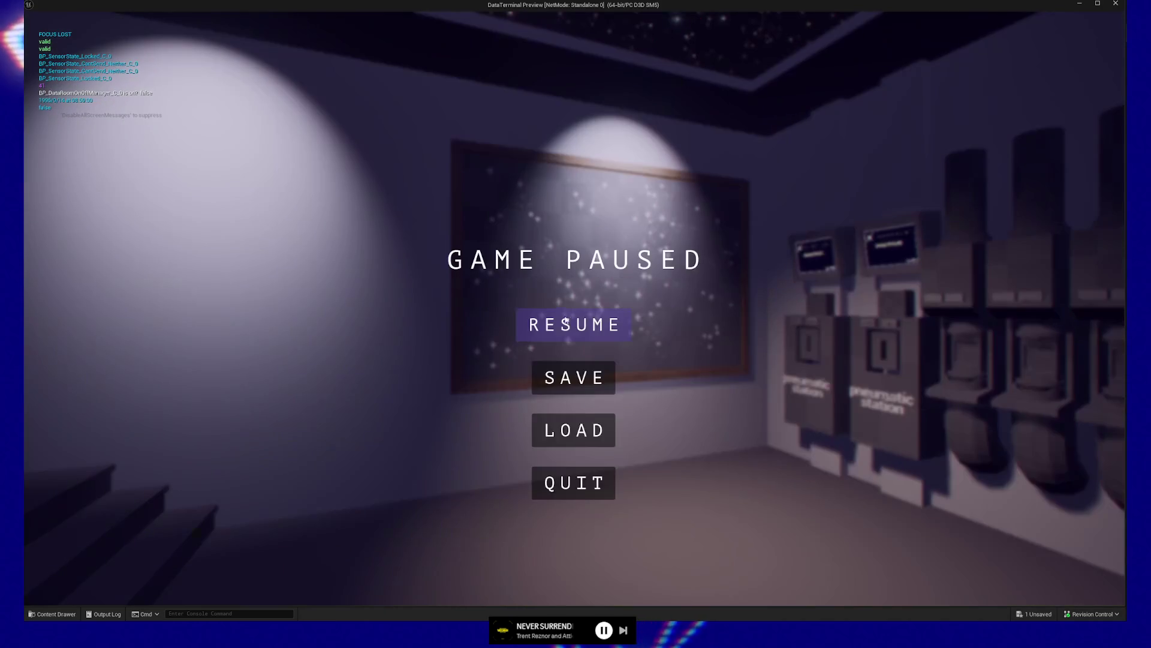
{"action": "left_click", "coordinate": [581, 489]}
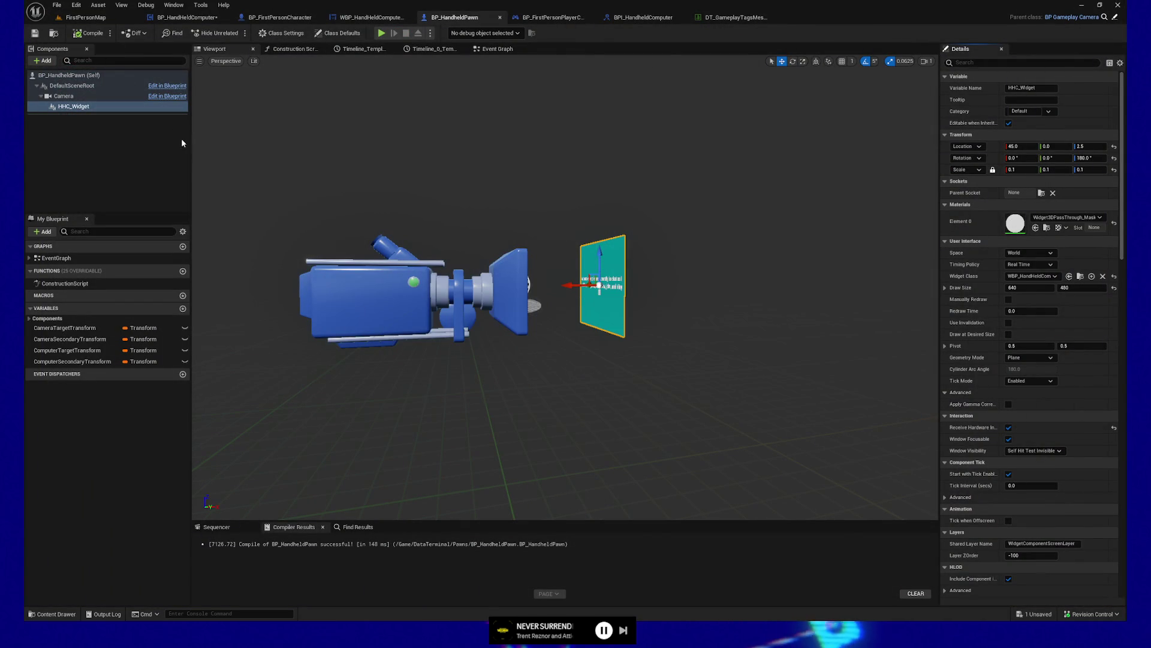
Show BP_FirstPersonCharacter's Construction Script zoomed out from the attach setter to Set Reticle Visibility
{"action": "left_click", "coordinate": [282, 20]}
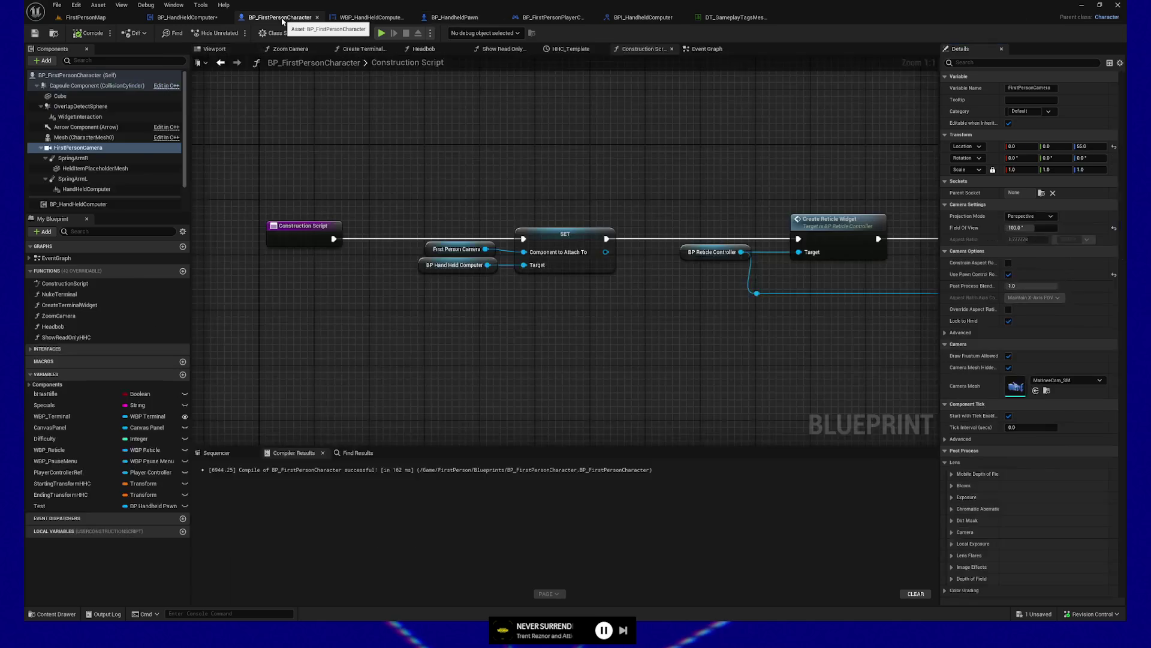
{"action": "left_click_drag", "start_coordinate": [427, 115], "coordinate": [416, 142]}
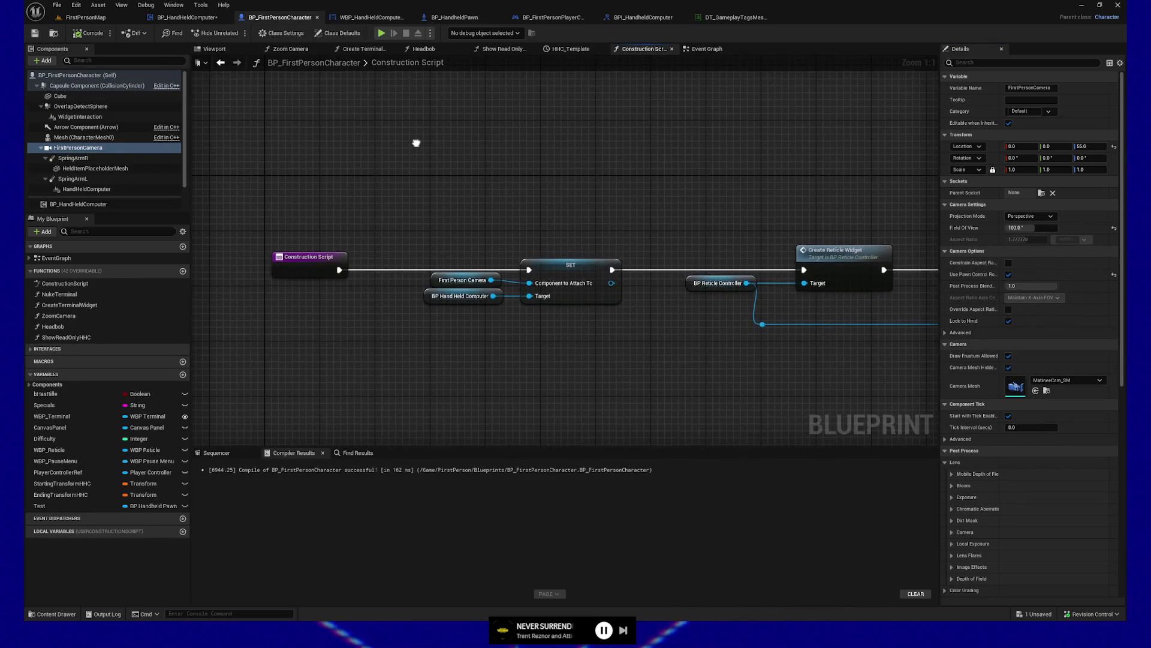
{"action": "scroll", "coordinate": [430, 156], "scroll_direction": "down", "scroll_amount": 3}
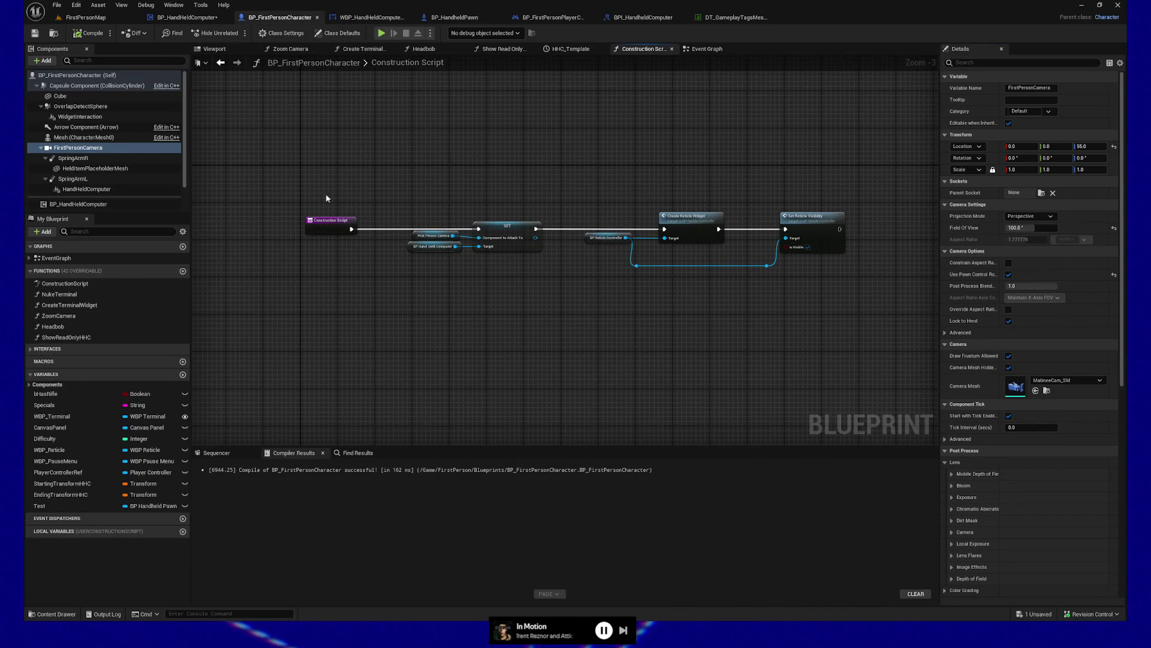
{"action": "left_click_drag", "start_coordinate": [504, 223], "coordinate": [504, 225]}
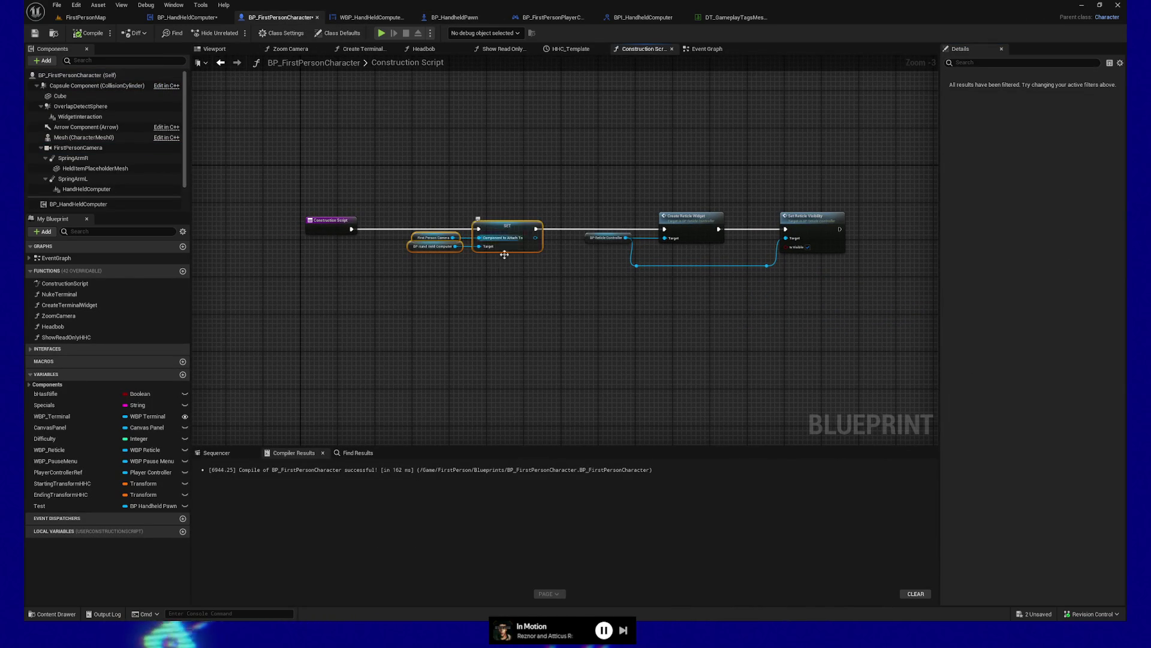
{"action": "left_click", "coordinate": [466, 304]}
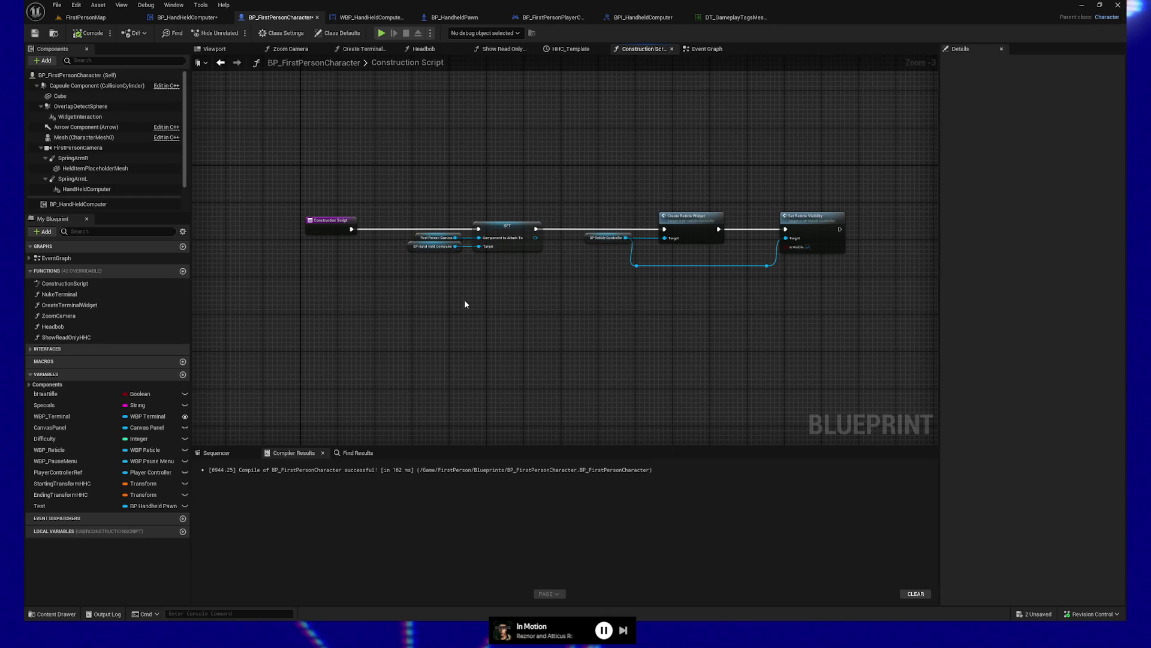
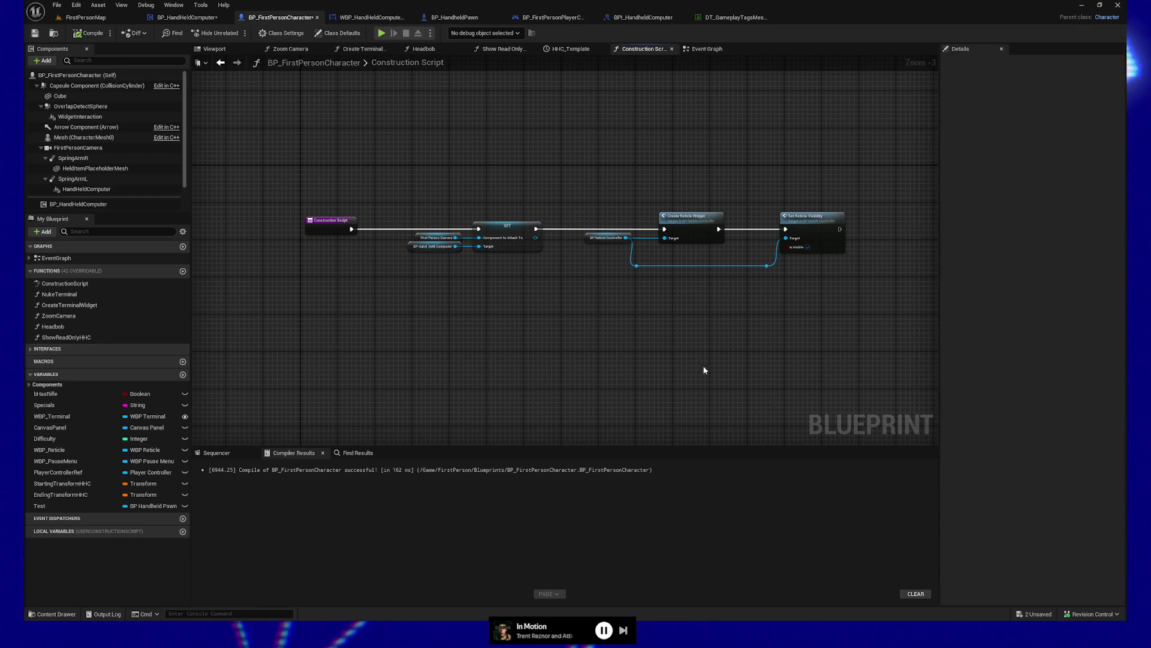
Save BP_FirstPersonCharacter, glance over its Construction Script, and switch to the FirstPersonMap level
{"action": "scroll", "coordinate": [536, 303], "scroll_direction": "up", "scroll_amount": 1}
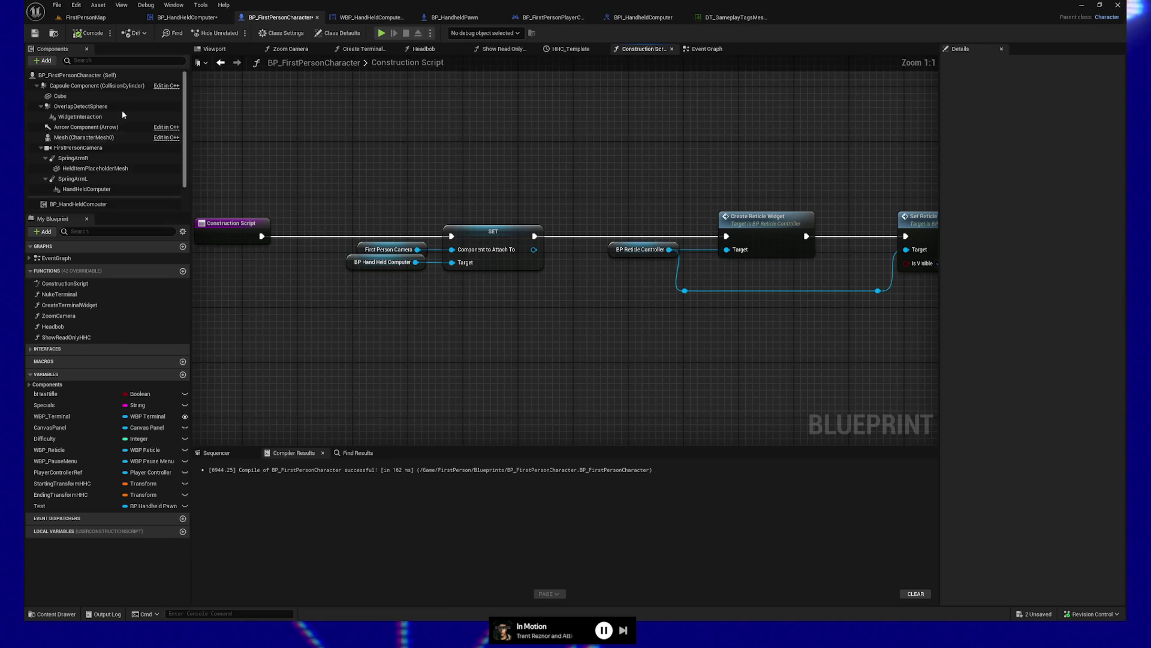
{"action": "left_click", "coordinate": [35, 34]}
{"action": "left_click_drag", "start_coordinate": [429, 182], "coordinate": [478, 194]}
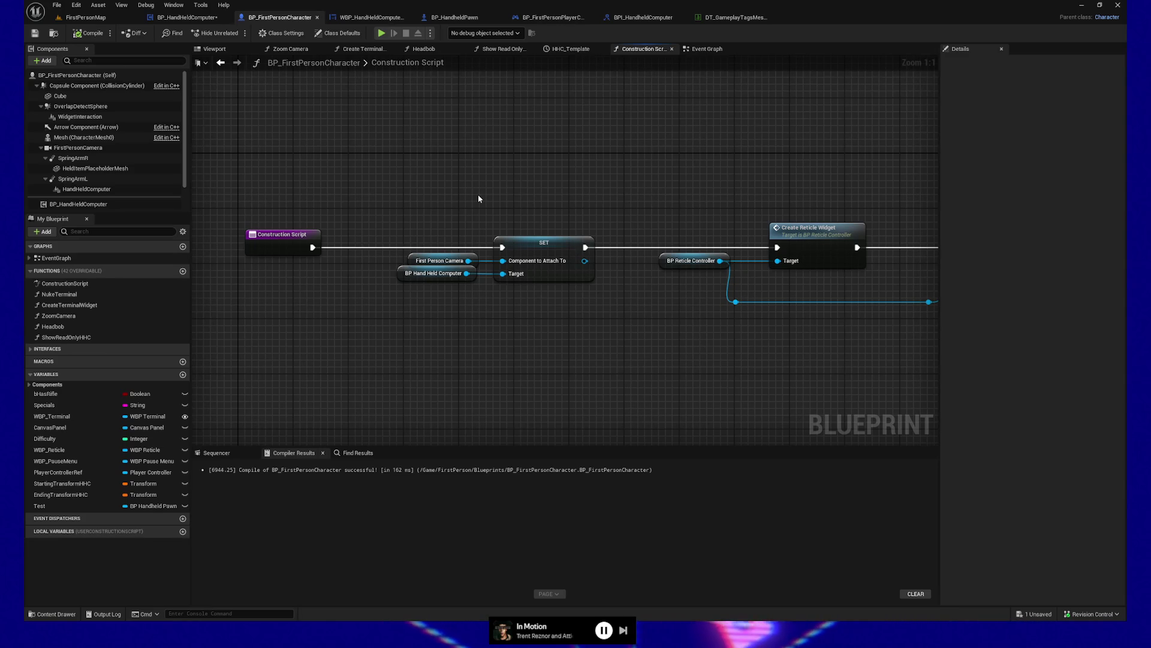
{"action": "left_click", "coordinate": [86, 18]}
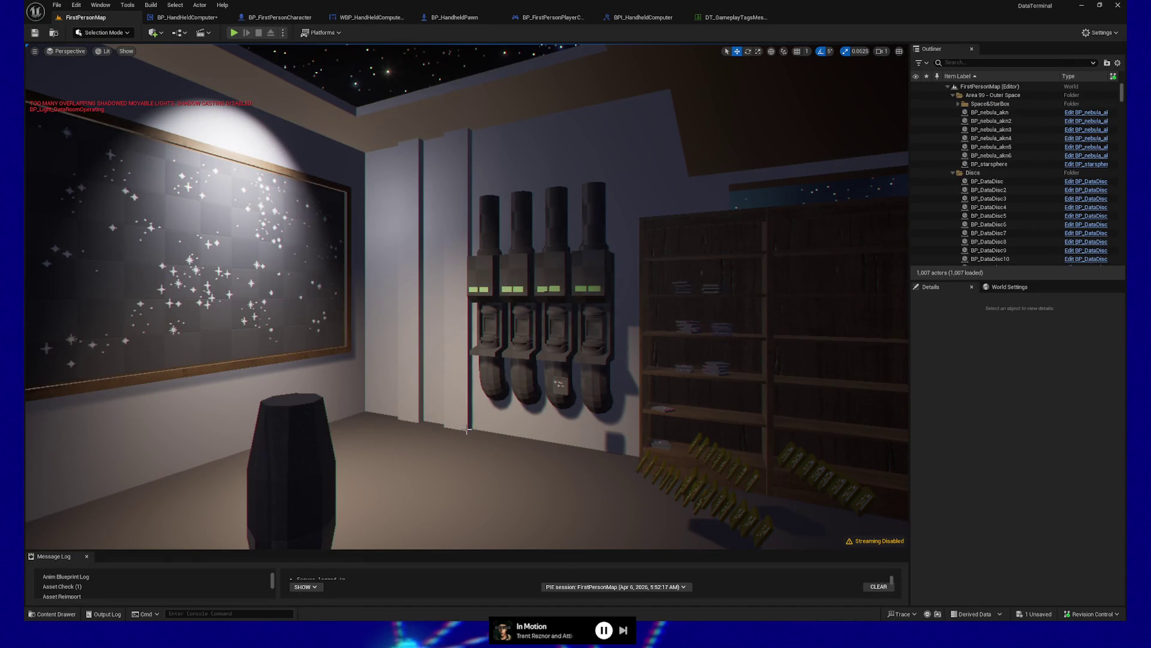
Play-test FirstPersonMap, quit from the pause menu, and return to BP_FirstPersonCharacter
{"action": "left_click", "coordinate": [235, 34]}
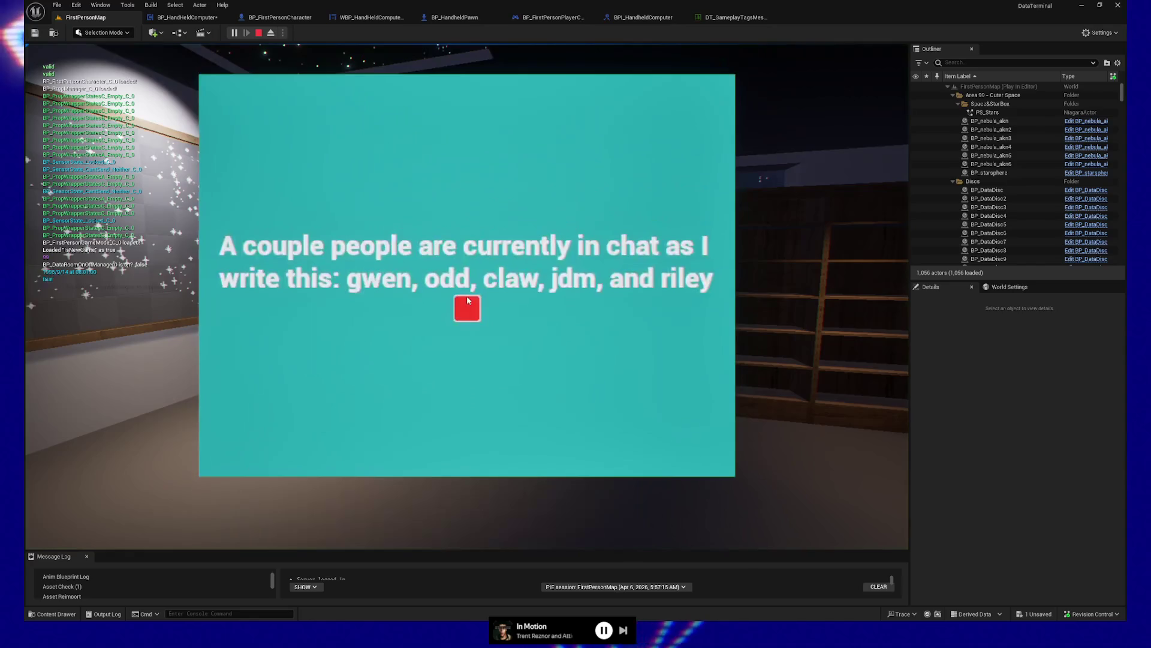
{"action": "key", "text": "Escape"}
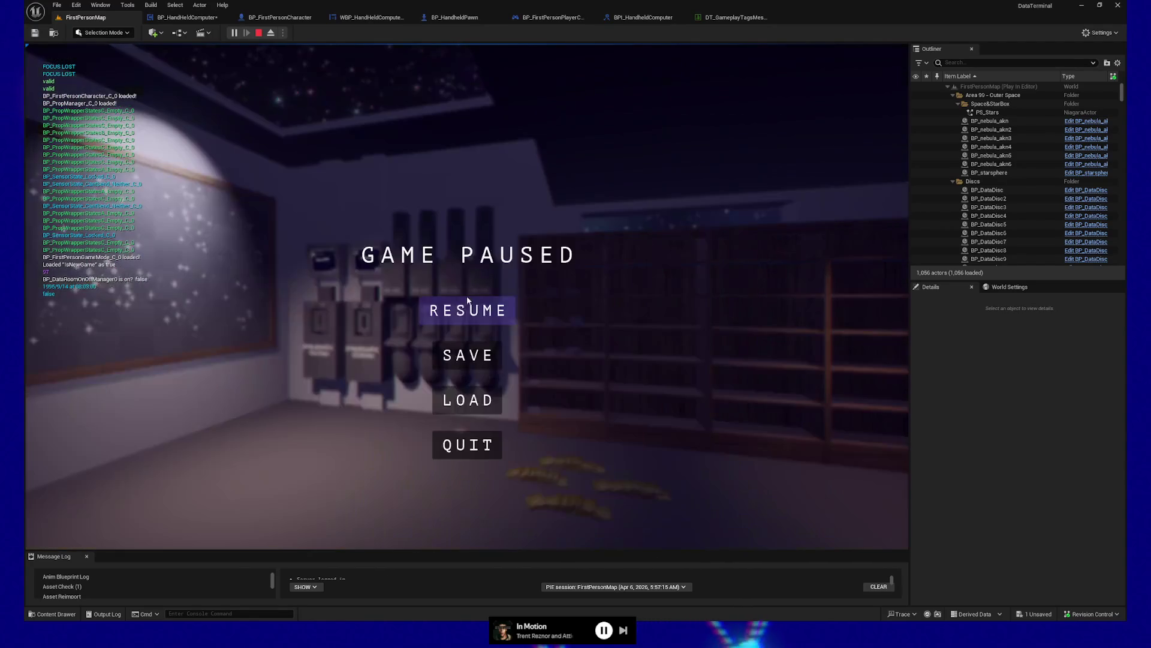
{"action": "left_click", "coordinate": [471, 455]}
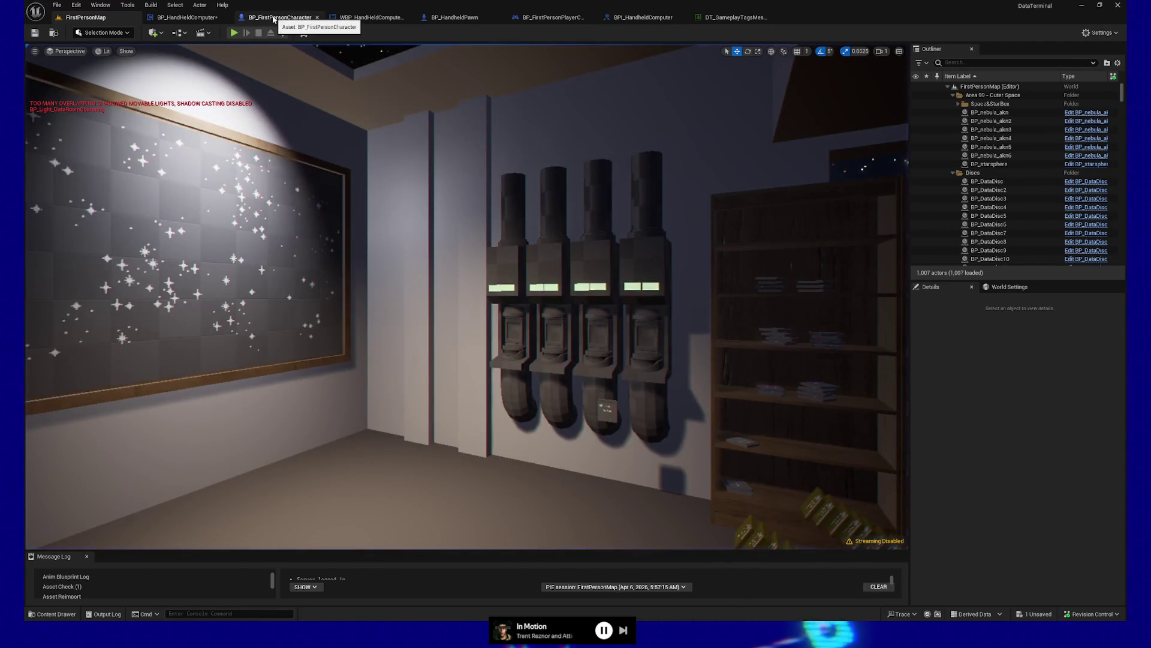
{"action": "left_click", "coordinate": [273, 18]}
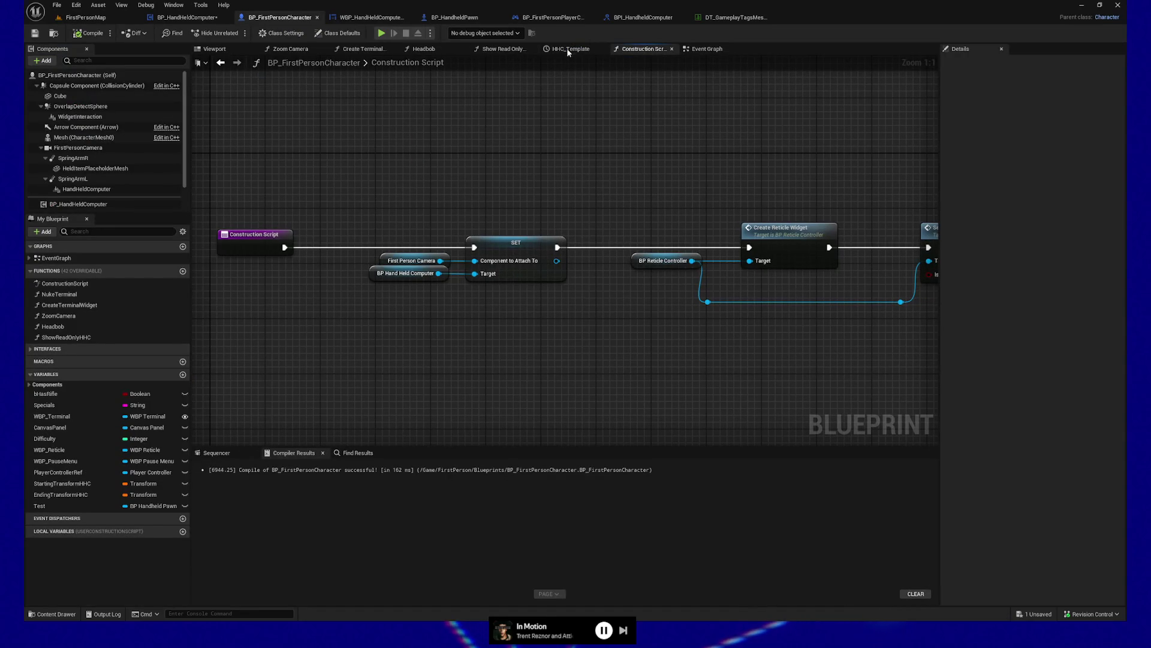
Browse the character's Event Graph: terminal Broadcast Message, IA_Zoom timeline, Camera and Movement Input sections
{"action": "left_click", "coordinate": [710, 54]}
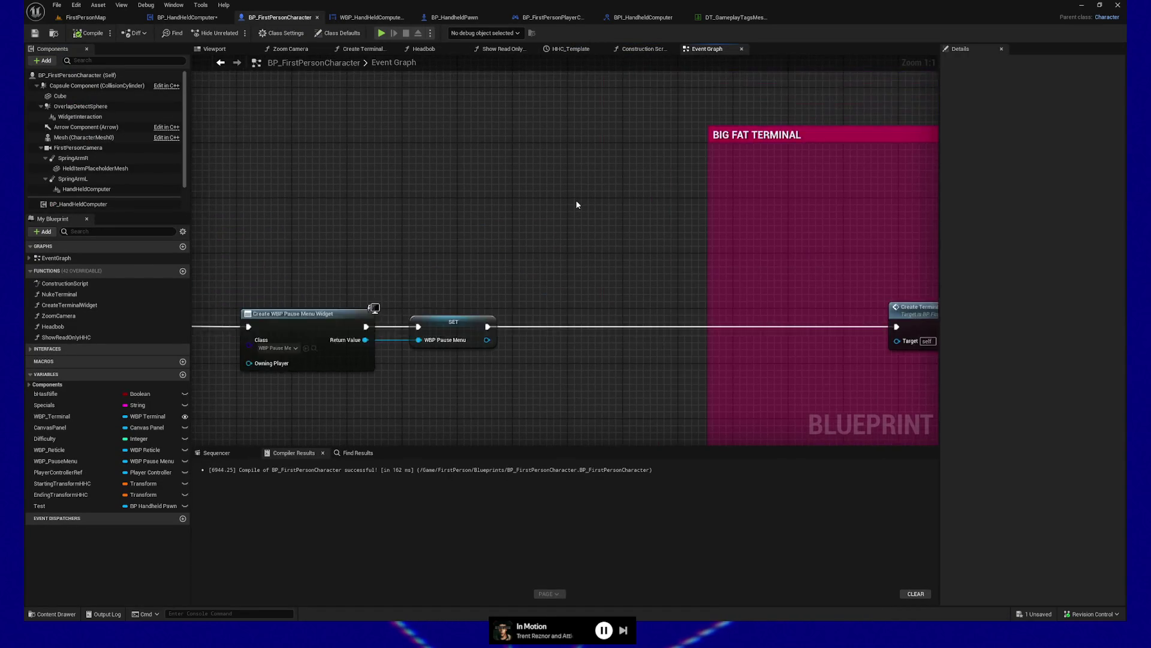
{"action": "mouse_move", "coordinate": [696, 180]}
{"action": "left_mouse_down"}
{"action": "mouse_move", "coordinate": [689, 173]}
{"action": "mouse_move", "coordinate": [711, 168]}
{"action": "mouse_move", "coordinate": [684, 187]}
{"action": "mouse_move", "coordinate": [401, 151]}
{"action": "mouse_move", "coordinate": [352, 157]}
{"action": "mouse_move", "coordinate": [876, 164]}
{"action": "mouse_move", "coordinate": [375, 154]}
{"action": "mouse_move", "coordinate": [584, 167]}
{"action": "mouse_move", "coordinate": [412, 263]}
{"action": "mouse_move", "coordinate": [753, 216]}
{"action": "mouse_move", "coordinate": [437, 226]}
{"action": "mouse_move", "coordinate": [647, 220]}
{"action": "mouse_move", "coordinate": [601, 188]}
{"action": "mouse_move", "coordinate": [420, 206]}
{"action": "mouse_move", "coordinate": [648, 206]}
{"action": "left_mouse_up"}
{"action": "scroll", "coordinate": [646, 219], "scroll_direction": "up", "scroll_amount": 3}
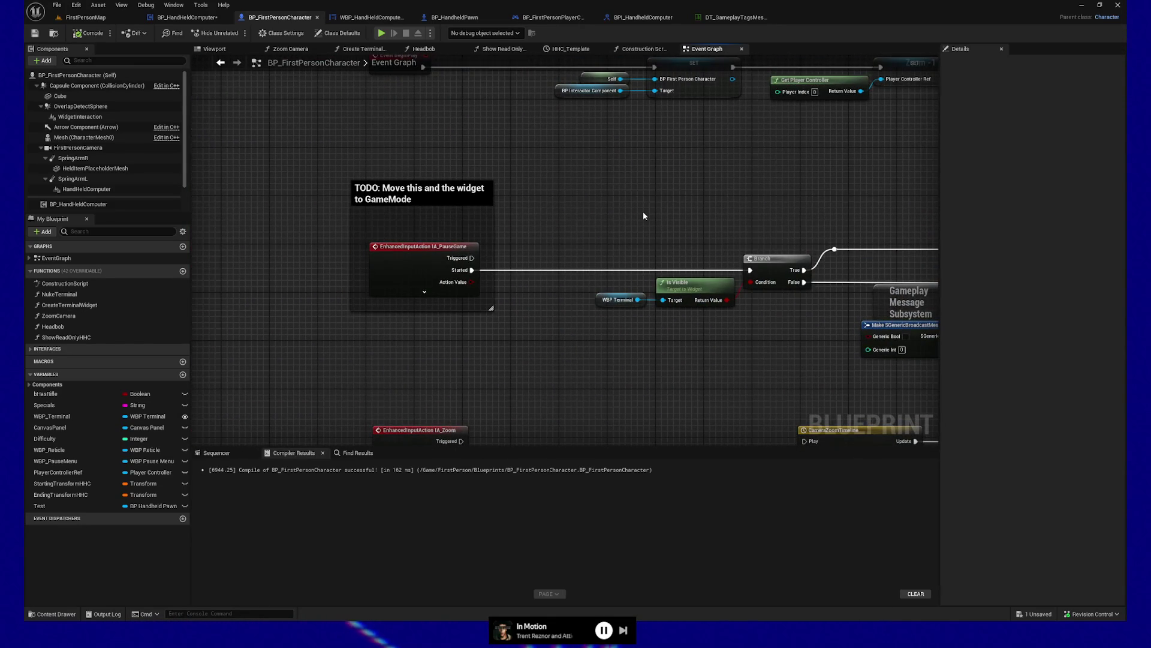
{"action": "left_click_drag", "start_coordinate": [746, 203], "coordinate": [421, 175]}
{"action": "mouse_move", "coordinate": [335, 336]}
{"action": "left_mouse_down"}
{"action": "mouse_move", "coordinate": [533, 167]}
{"action": "mouse_move", "coordinate": [549, 129]}
{"action": "left_mouse_up"}
{"action": "mouse_move", "coordinate": [447, 290]}
{"action": "left_mouse_down"}
{"action": "mouse_move", "coordinate": [506, 172]}
{"action": "mouse_move", "coordinate": [470, 87]}
{"action": "left_mouse_up"}
{"action": "left_click_drag", "start_coordinate": [462, 267], "coordinate": [473, 57]}
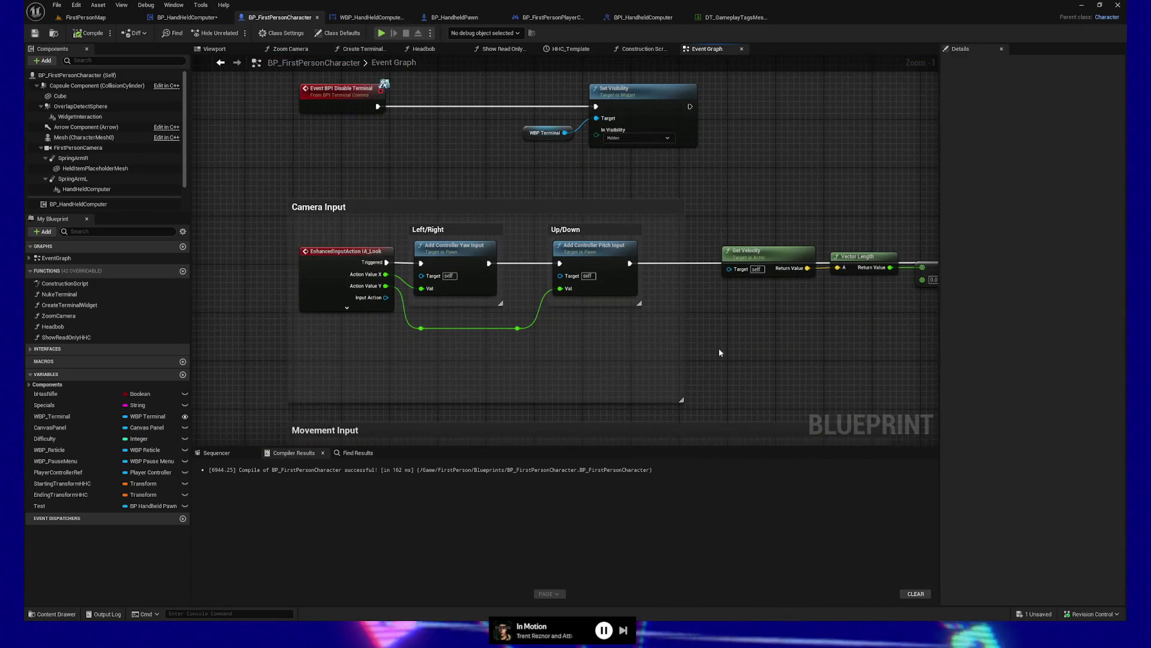
{"action": "left_click_drag", "start_coordinate": [710, 368], "coordinate": [698, 91]}
Review the Save Game System, Load Game and Flip Flop sections of the Event Graph
{"action": "left_click_drag", "start_coordinate": [678, 348], "coordinate": [612, 180]}
{"action": "left_click_drag", "start_coordinate": [642, 321], "coordinate": [658, 178]}
{"action": "left_click_drag", "start_coordinate": [652, 237], "coordinate": [686, 146]}
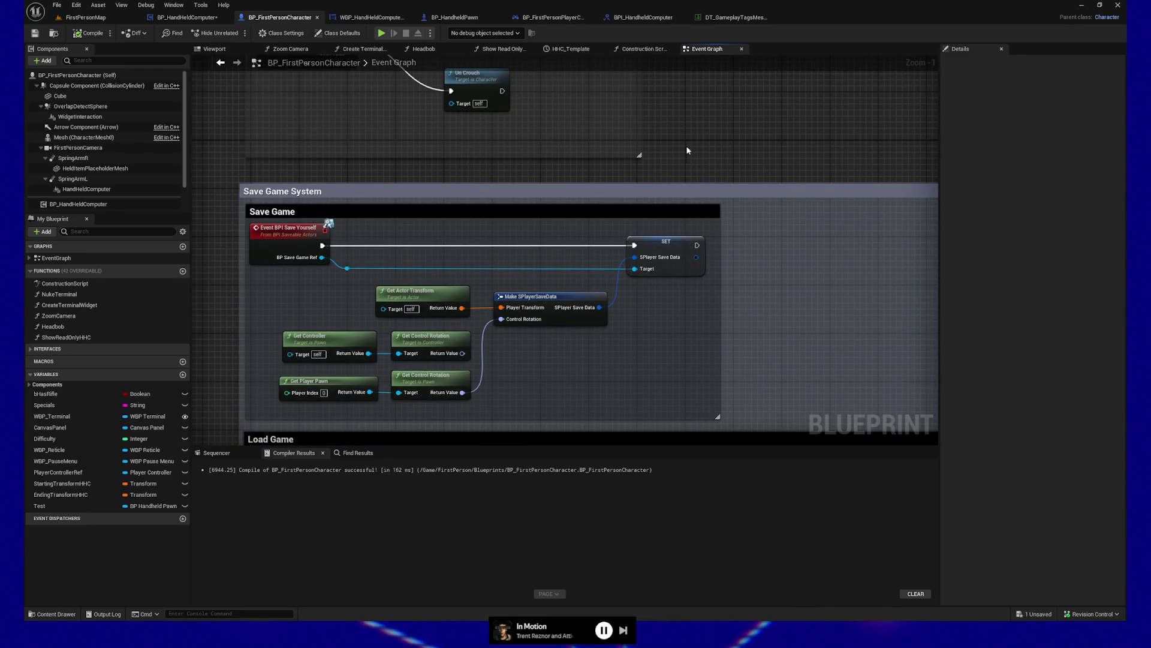
{"action": "mouse_move", "coordinate": [659, 237]}
{"action": "left_mouse_down"}
{"action": "mouse_move", "coordinate": [663, 177]}
{"action": "mouse_move", "coordinate": [648, 384]}
{"action": "mouse_move", "coordinate": [658, 168]}
{"action": "mouse_move", "coordinate": [545, 171]}
{"action": "mouse_move", "coordinate": [543, 181]}
{"action": "mouse_move", "coordinate": [539, 93]}
{"action": "left_mouse_up"}
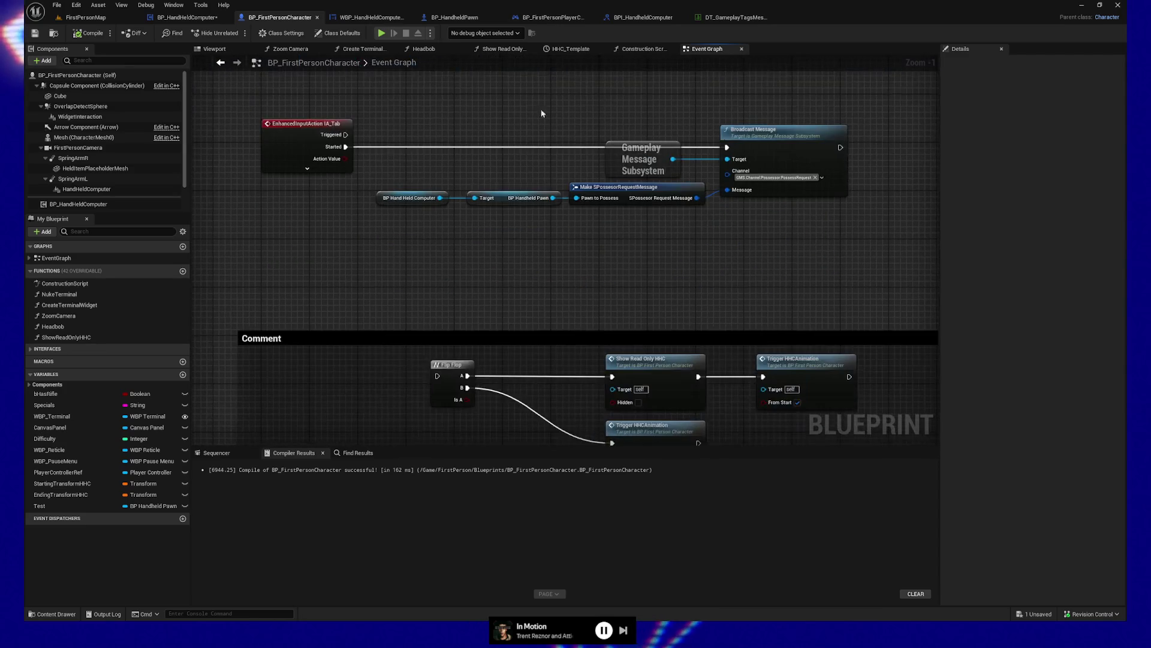
{"action": "left_click_drag", "start_coordinate": [506, 306], "coordinate": [505, 128]}
{"action": "mouse_move", "coordinate": [419, 307]}
{"action": "left_mouse_down"}
{"action": "mouse_move", "coordinate": [412, 318]}
{"action": "mouse_move", "coordinate": [404, 309]}
{"action": "mouse_move", "coordinate": [383, 189]}
{"action": "left_mouse_up"}
{"action": "scroll", "coordinate": [403, 303], "scroll_direction": "down", "scroll_amount": 1}
{"action": "scroll", "coordinate": [399, 362], "scroll_direction": "down", "scroll_amount": 4}
{"action": "left_click_drag", "start_coordinate": [399, 362], "coordinate": [334, 202]}
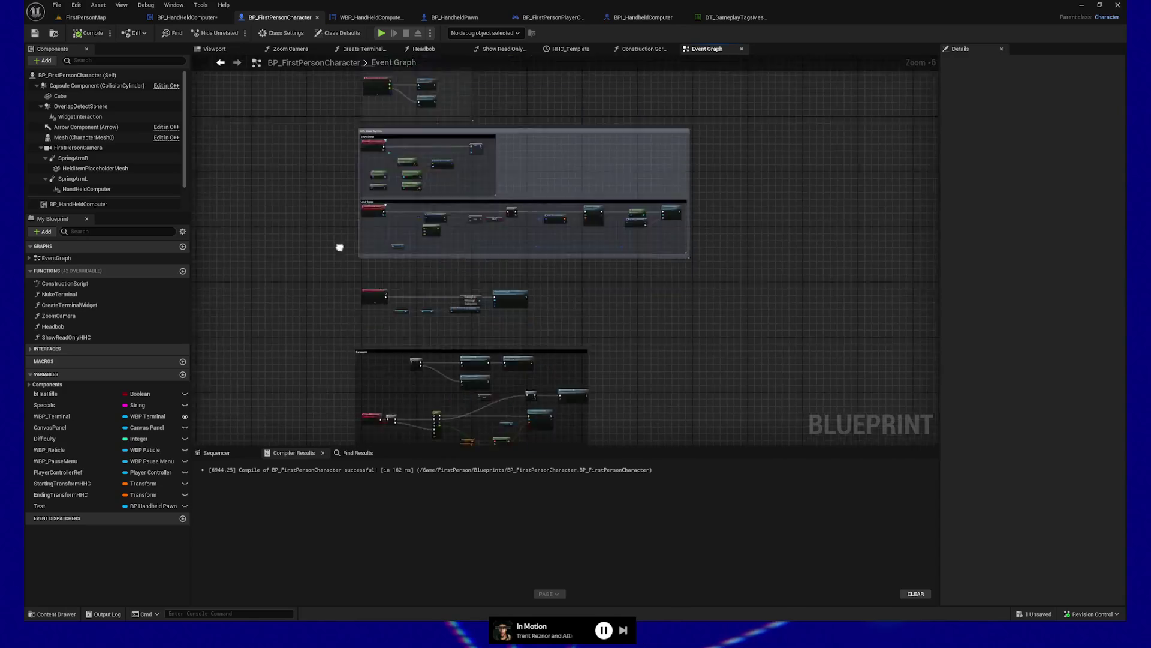
{"action": "scroll", "coordinate": [334, 203], "scroll_direction": "up", "scroll_amount": 3}
{"action": "mouse_move", "coordinate": [342, 282]}
{"action": "left_mouse_down"}
{"action": "mouse_move", "coordinate": [306, 319]}
{"action": "mouse_move", "coordinate": [294, 289]}
{"action": "left_mouse_up"}
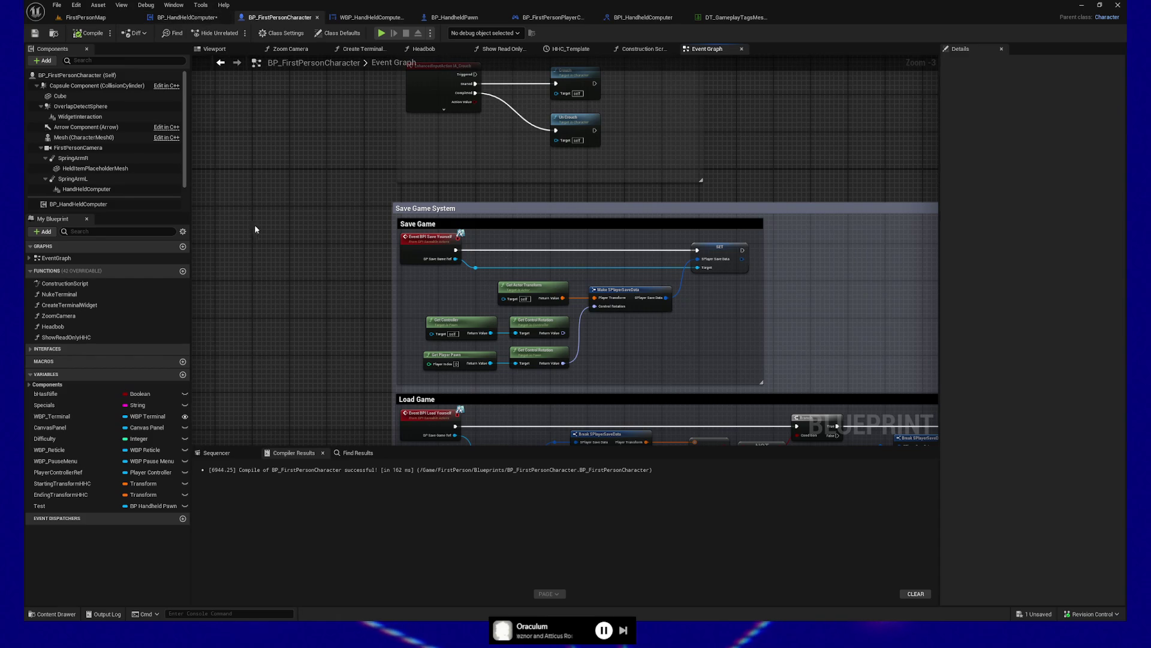
{"action": "left_click", "coordinate": [186, 17]}
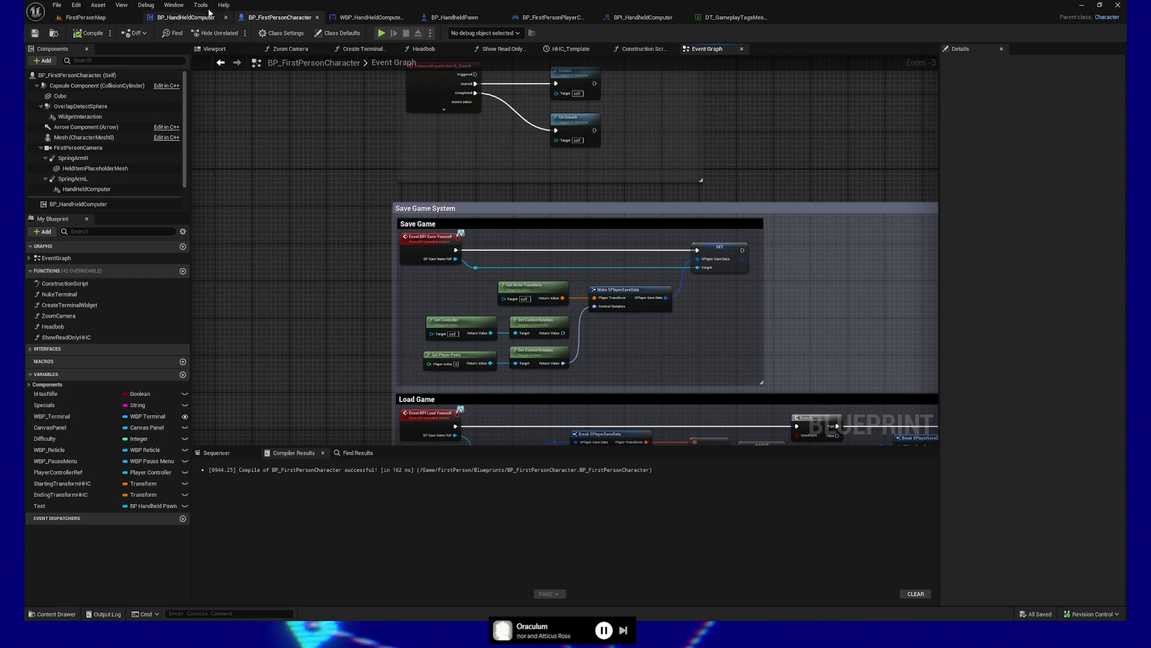
Delete the disabled Event Tick node from BP_HandHeldComputer, then compile and save
{"action": "mouse_move", "coordinate": [407, 335]}
{"action": "left_mouse_down"}
{"action": "mouse_move", "coordinate": [627, 372]}
{"action": "mouse_move", "coordinate": [452, 370]}
{"action": "mouse_move", "coordinate": [527, 358]}
{"action": "left_mouse_up"}
{"action": "scroll", "coordinate": [568, 355], "scroll_direction": "down", "scroll_amount": 2}
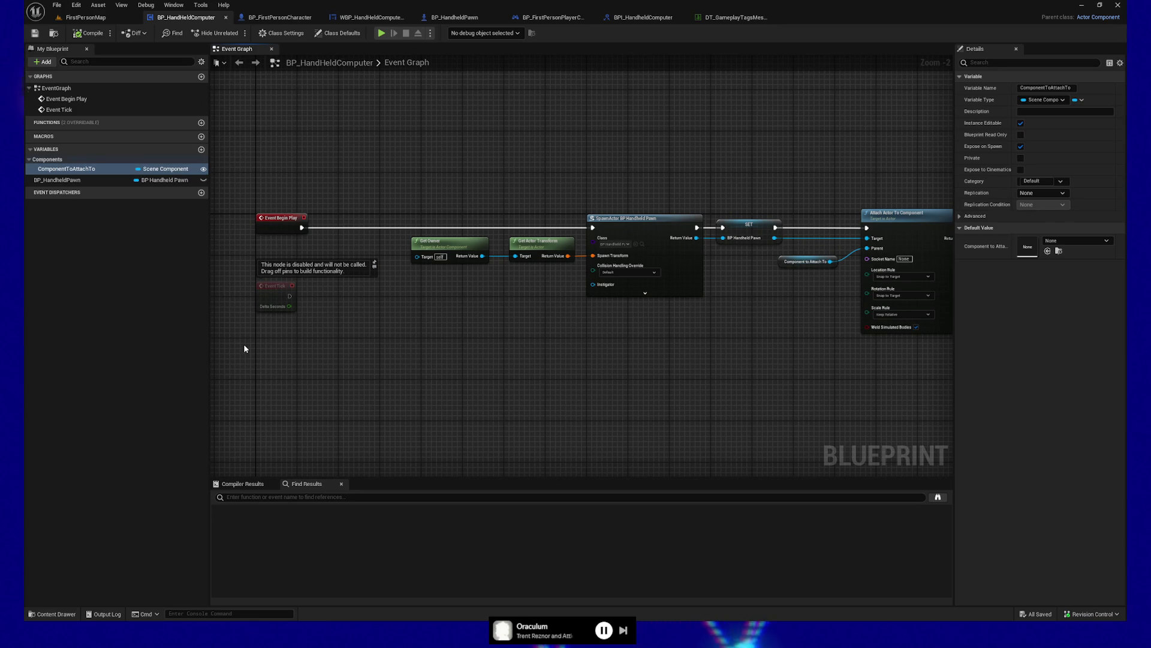
{"action": "left_click_drag", "start_coordinate": [242, 334], "coordinate": [300, 278]}
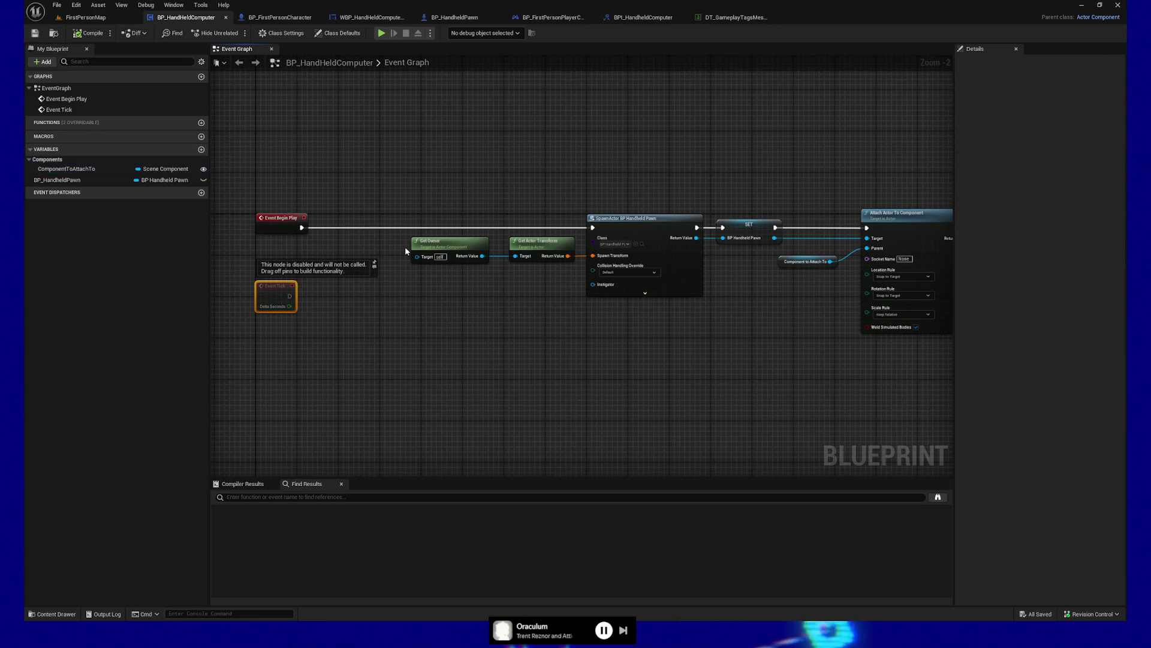
{"action": "key", "text": "Delete"}
{"action": "left_click_drag", "start_coordinate": [563, 359], "coordinate": [534, 380]}
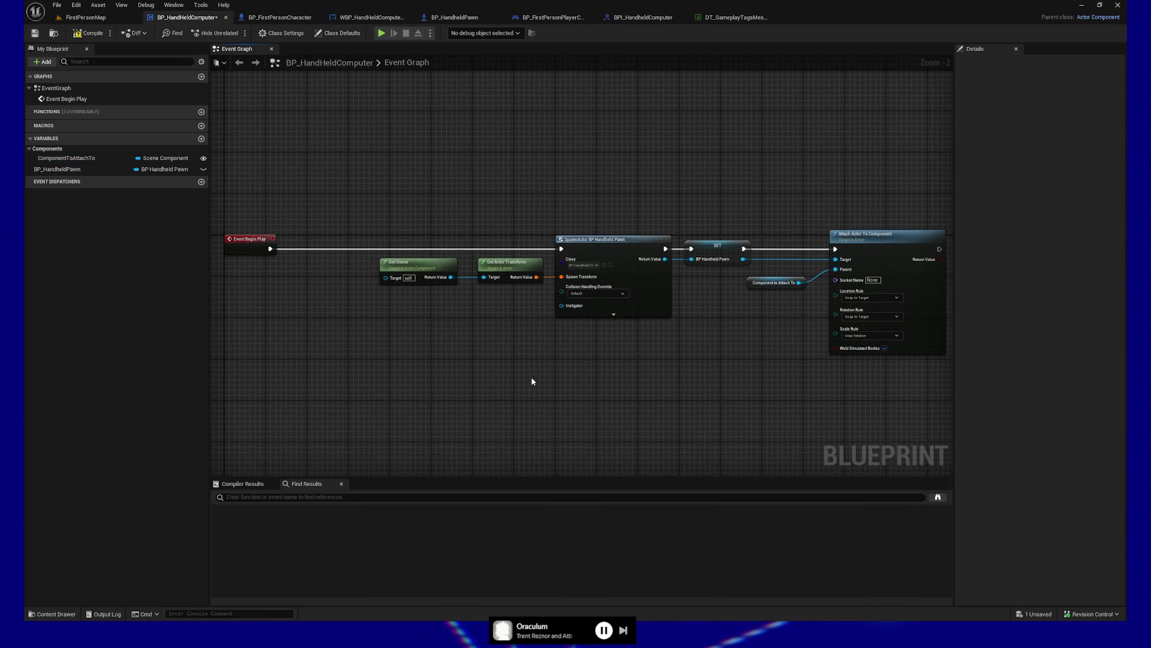
{"action": "left_click", "coordinate": [90, 33]}
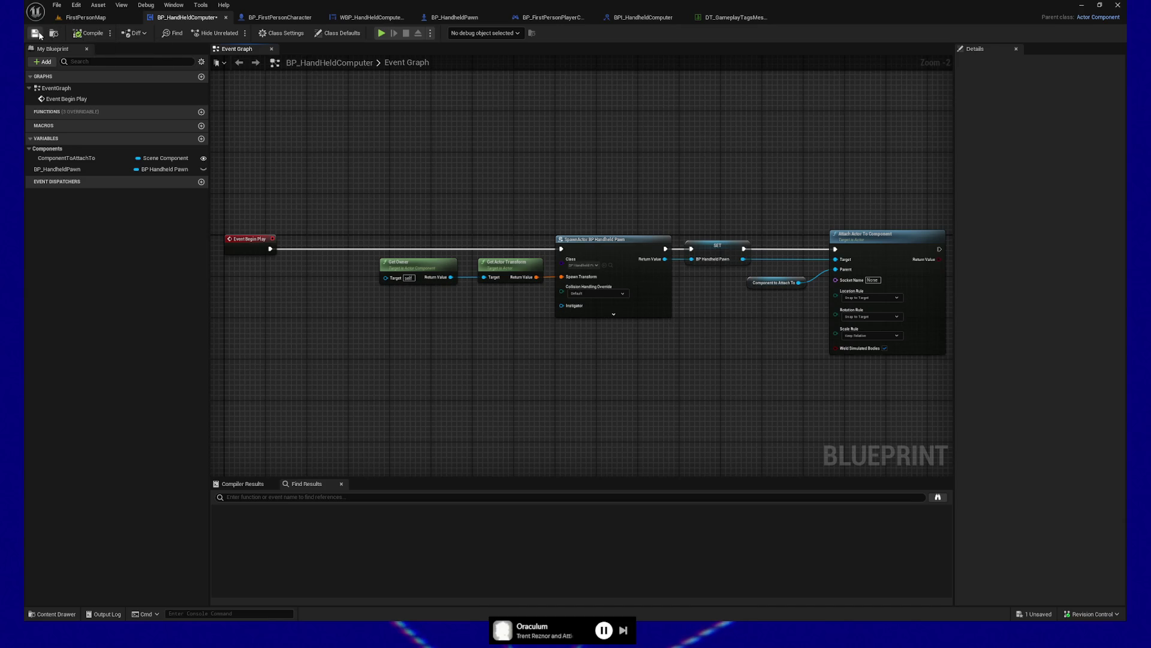
Inspect the Begin Play spawn and attach nodes, then return to the FirstPersonMap level
{"action": "mouse_move", "coordinate": [681, 193]}
{"action": "left_mouse_down"}
{"action": "mouse_move", "coordinate": [495, 163]}
{"action": "mouse_move", "coordinate": [657, 168]}
{"action": "left_mouse_up"}
{"action": "scroll", "coordinate": [509, 385], "scroll_direction": "up", "scroll_amount": 1}
{"action": "left_click_drag", "start_coordinate": [478, 331], "coordinate": [544, 373]}
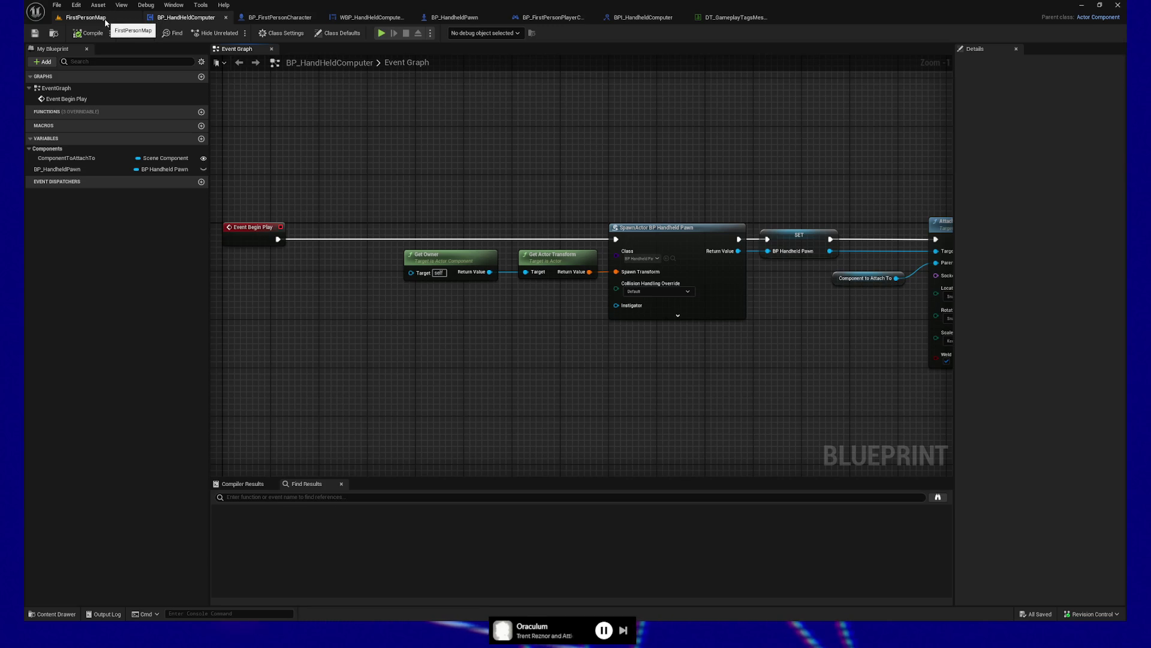
{"action": "left_click", "coordinate": [105, 22]}
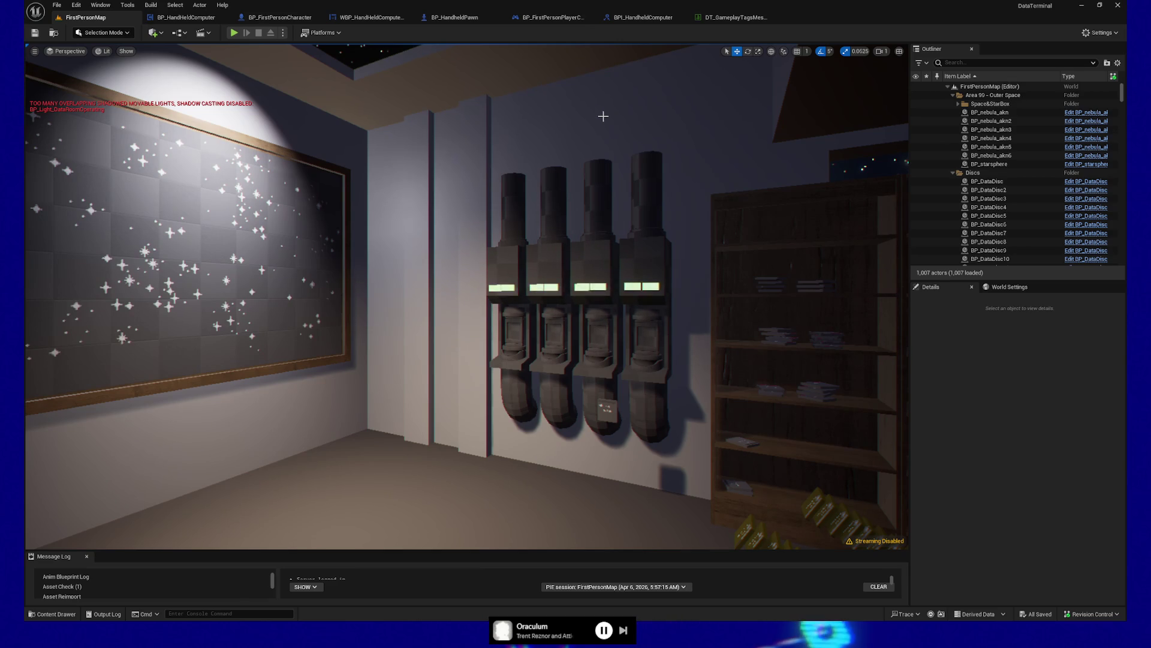
{"action": "mouse_move", "coordinate": [597, 116]}
{"action": "left_mouse_down"}
{"action": "mouse_move", "coordinate": [570, 96]}
{"action": "mouse_move", "coordinate": [600, 96]}
{"action": "left_mouse_up"}
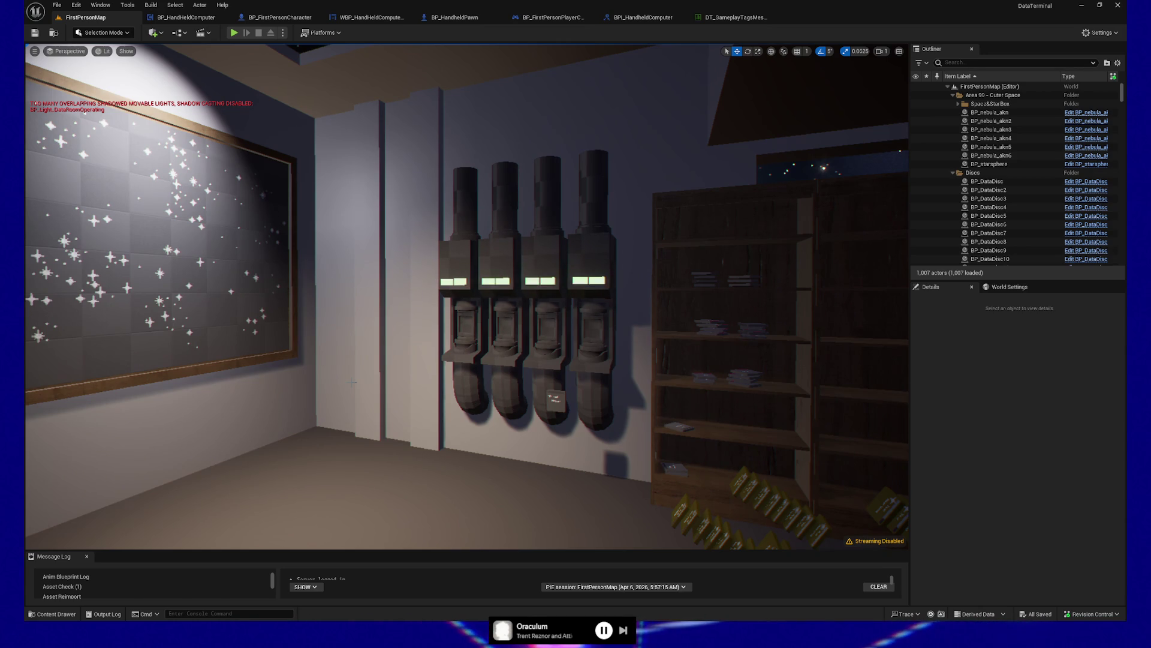
{"action": "mouse_move", "coordinate": [353, 382]}
{"action": "left_mouse_down"}
{"action": "mouse_move", "coordinate": [330, 348]}
{"action": "mouse_move", "coordinate": [347, 417]}
{"action": "left_mouse_up"}
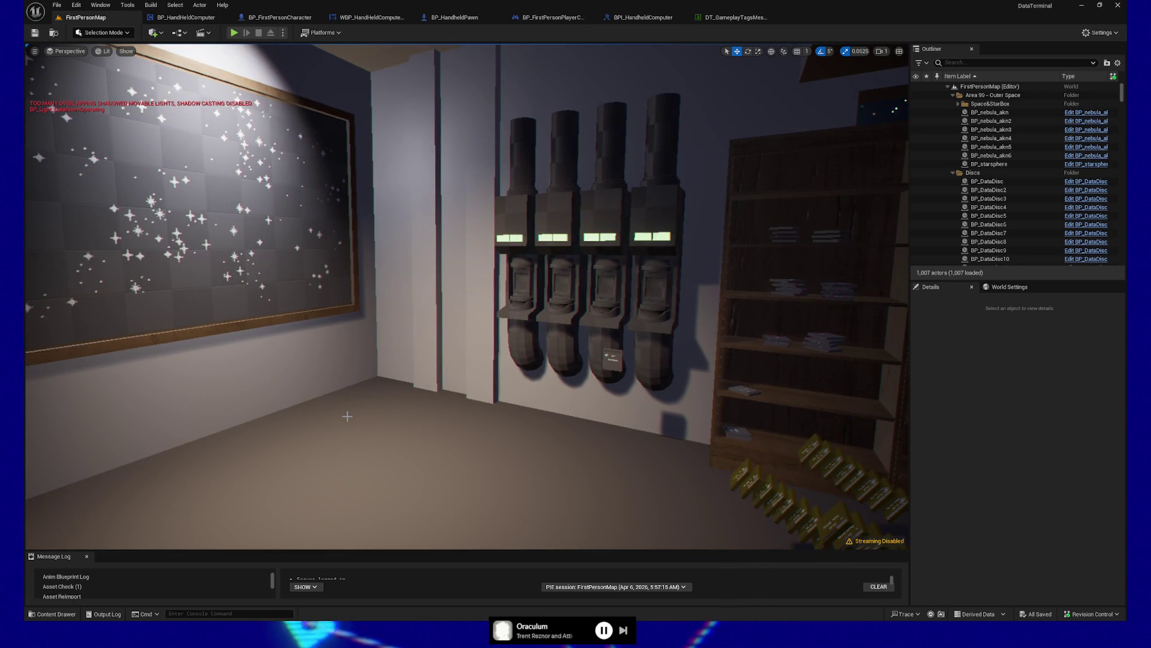
{"action": "mouse_move", "coordinate": [347, 417]}
{"action": "left_mouse_down"}
{"action": "mouse_move", "coordinate": [313, 403]}
{"action": "mouse_move", "coordinate": [406, 431]}
{"action": "left_mouse_up"}
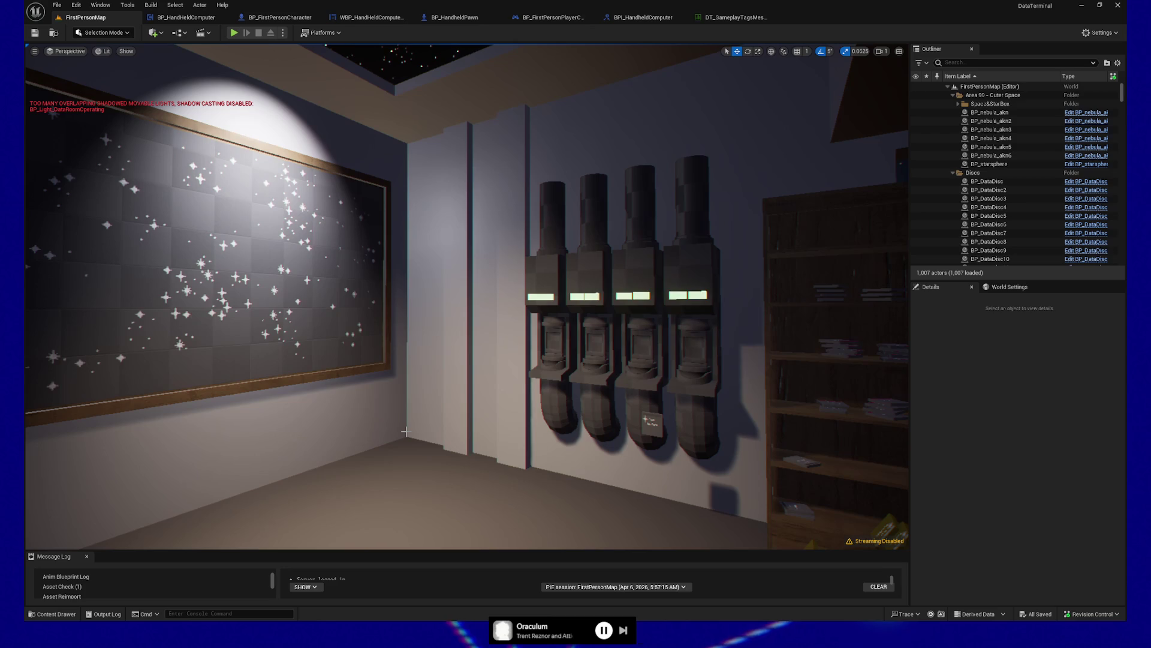
{"action": "mouse_move", "coordinate": [564, 462]}
{"action": "left_mouse_down"}
{"action": "mouse_move", "coordinate": [419, 462]}
{"action": "mouse_move", "coordinate": [576, 456]}
{"action": "mouse_move", "coordinate": [515, 456]}
{"action": "left_mouse_up"}
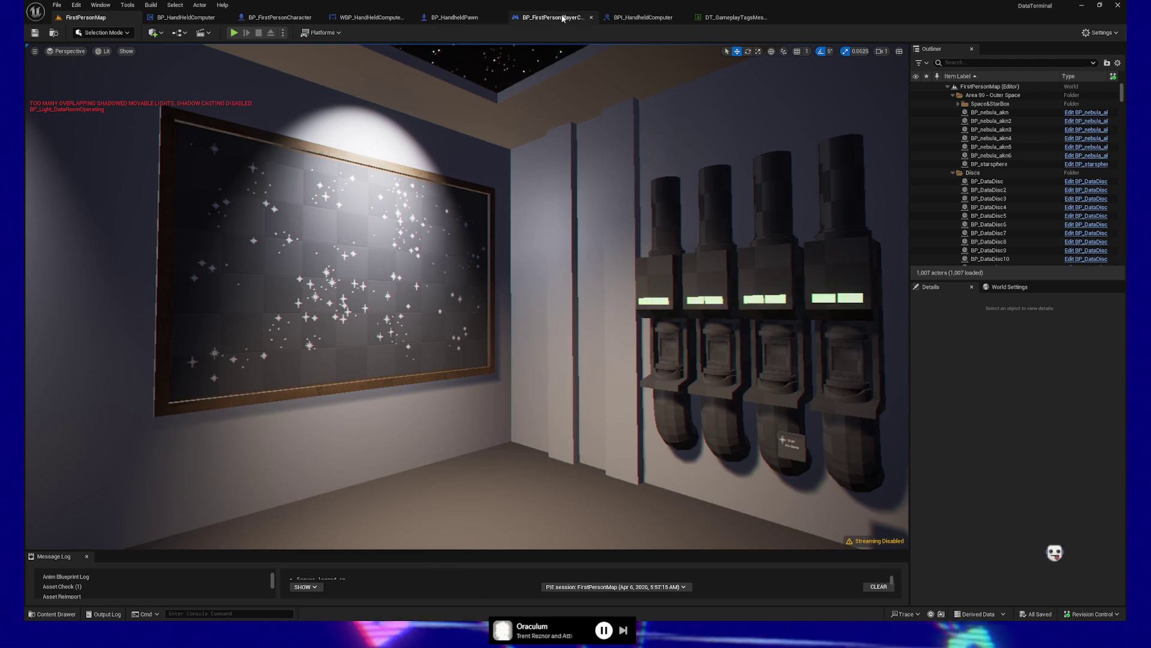
Review BP_FirstPersonPlayerController's input mapping and possess logic, then open BP_Possessor's defining blueprint
{"action": "left_click", "coordinate": [563, 18]}
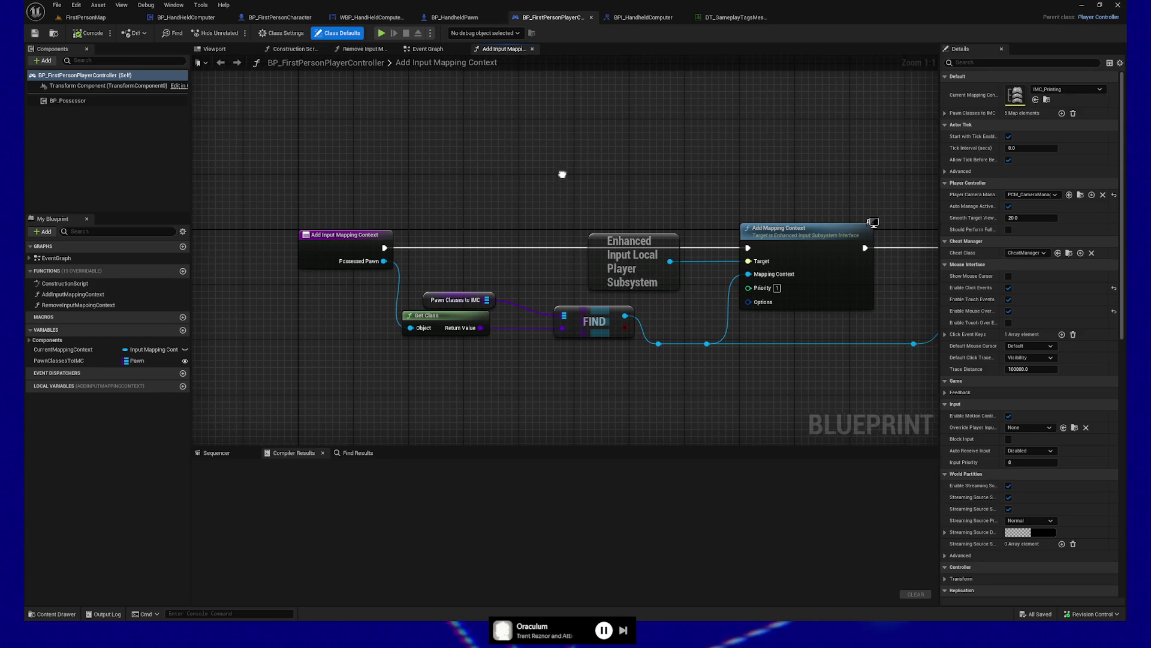
{"action": "left_click_drag", "start_coordinate": [600, 270], "coordinate": [563, 277]}
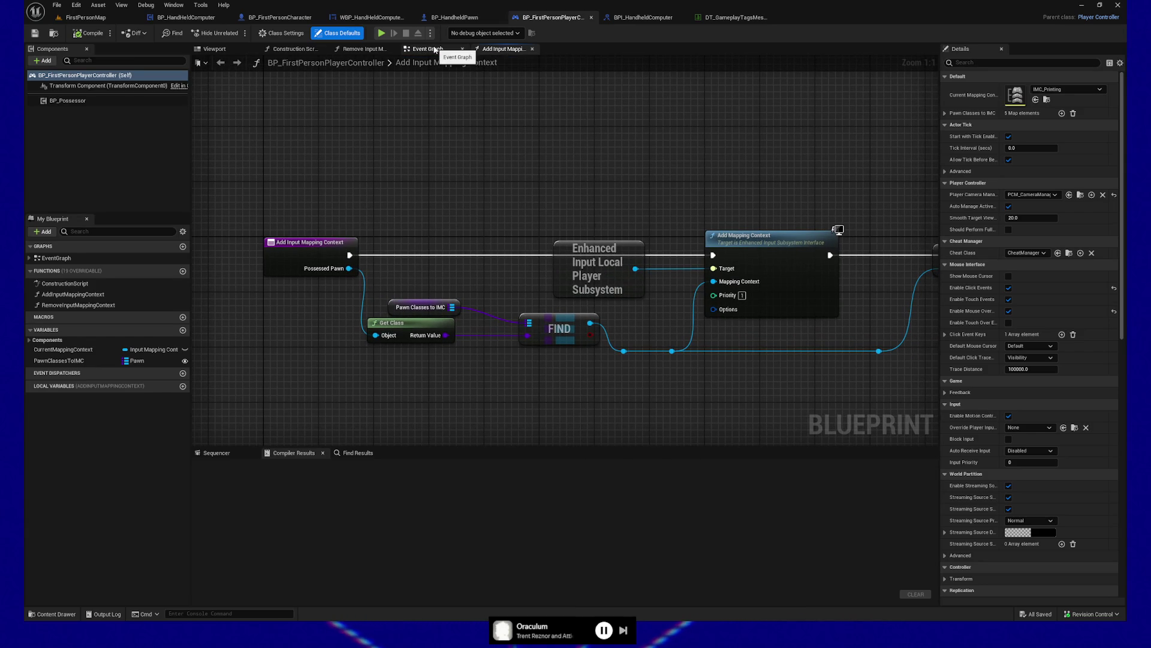
{"action": "left_click", "coordinate": [435, 49]}
{"action": "mouse_move", "coordinate": [419, 191]}
{"action": "left_mouse_down"}
{"action": "mouse_move", "coordinate": [598, 176]}
{"action": "mouse_move", "coordinate": [518, 378]}
{"action": "mouse_move", "coordinate": [487, 223]}
{"action": "mouse_move", "coordinate": [499, 159]}
{"action": "mouse_move", "coordinate": [342, 199]}
{"action": "mouse_move", "coordinate": [462, 218]}
{"action": "mouse_move", "coordinate": [287, 215]}
{"action": "mouse_move", "coordinate": [344, 367]}
{"action": "left_mouse_up"}
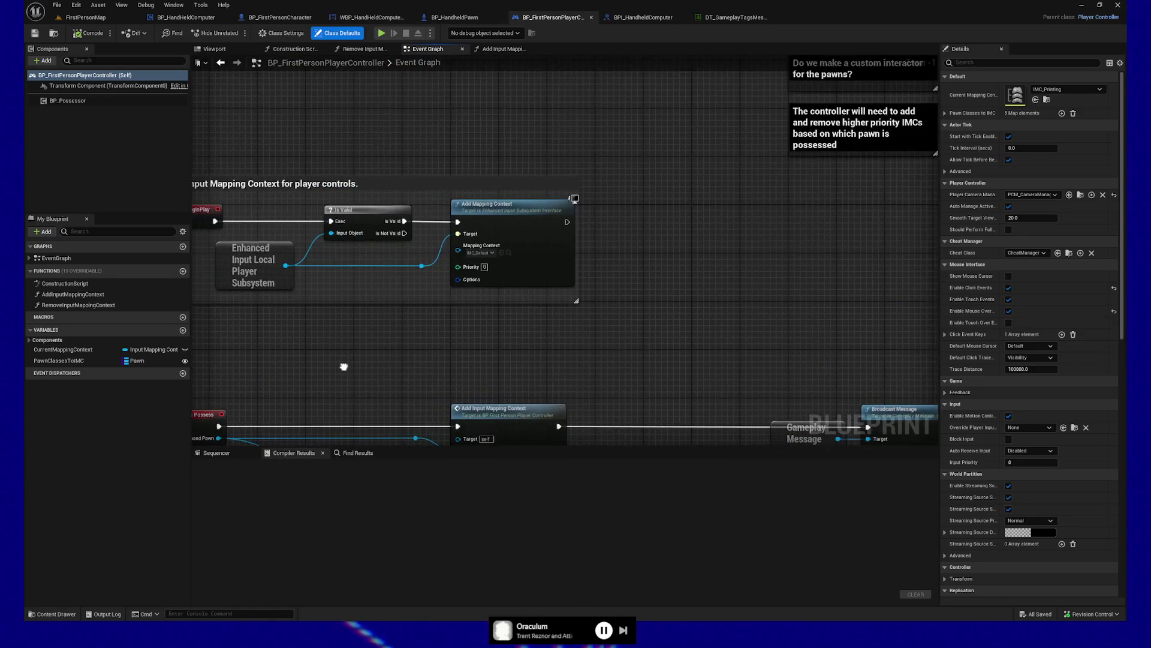
{"action": "mouse_move", "coordinate": [755, 283]}
{"action": "left_mouse_down"}
{"action": "mouse_move", "coordinate": [501, 391]}
{"action": "mouse_move", "coordinate": [437, 347]}
{"action": "mouse_move", "coordinate": [480, 368]}
{"action": "mouse_move", "coordinate": [426, 250]}
{"action": "left_mouse_up"}
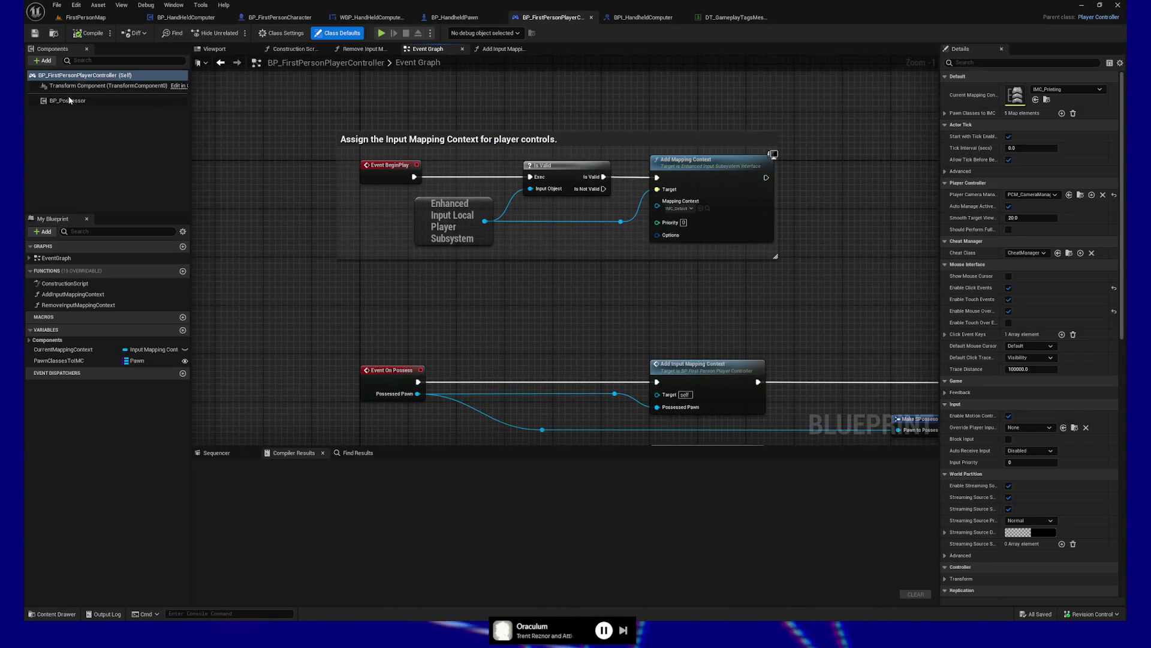
{"action": "right_click", "coordinate": [71, 104]}
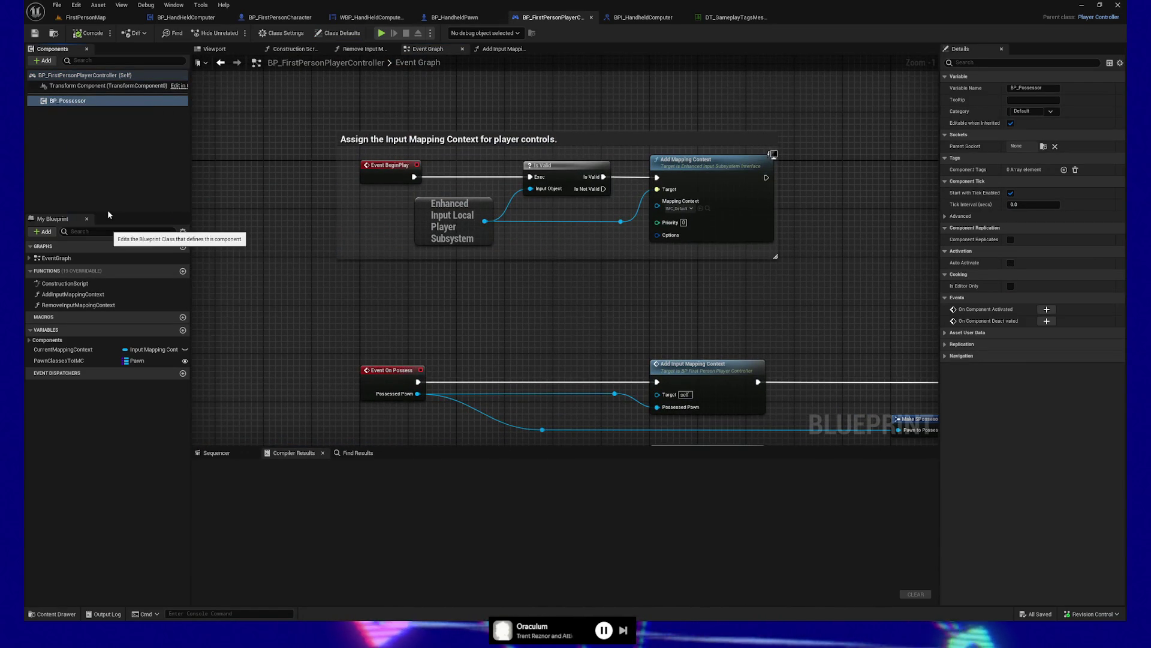
{"action": "left_click", "coordinate": [150, 211]}
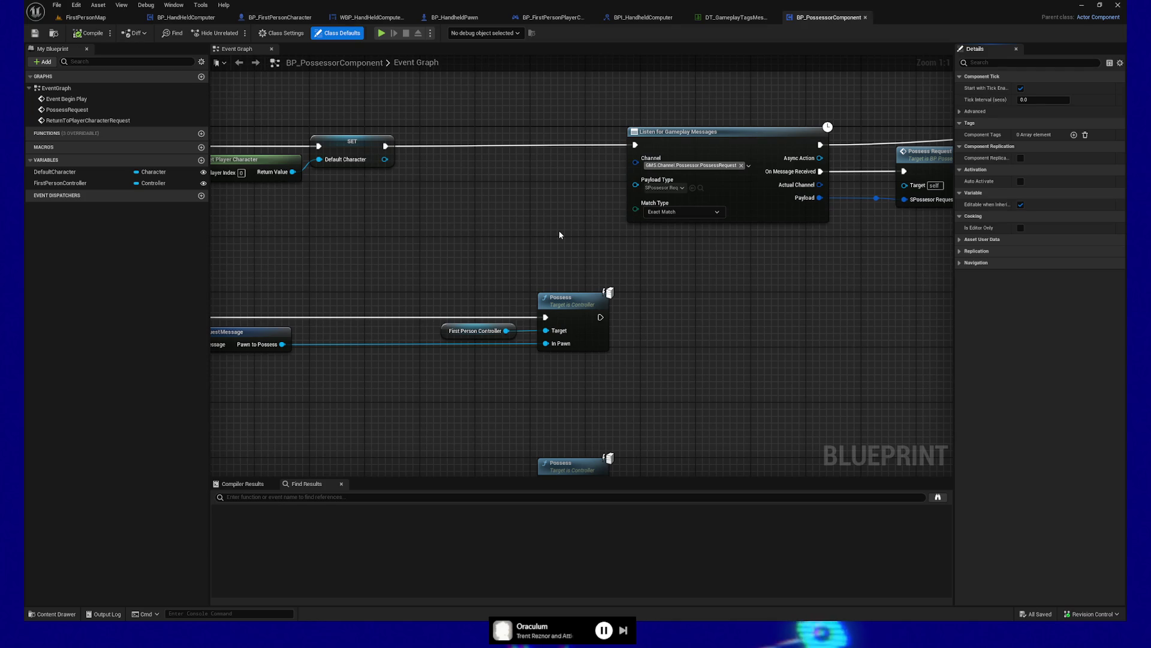
Pan BP_PossessorComponent's graph across the PossessRequest and ReturnToPlayerCharacterRequest listeners, Possess nodes and events
{"action": "mouse_move", "coordinate": [567, 239]}
{"action": "left_mouse_down"}
{"action": "mouse_move", "coordinate": [588, 242]}
{"action": "mouse_move", "coordinate": [591, 305]}
{"action": "left_mouse_up"}
{"action": "left_click_drag", "start_coordinate": [754, 352], "coordinate": [424, 327]}
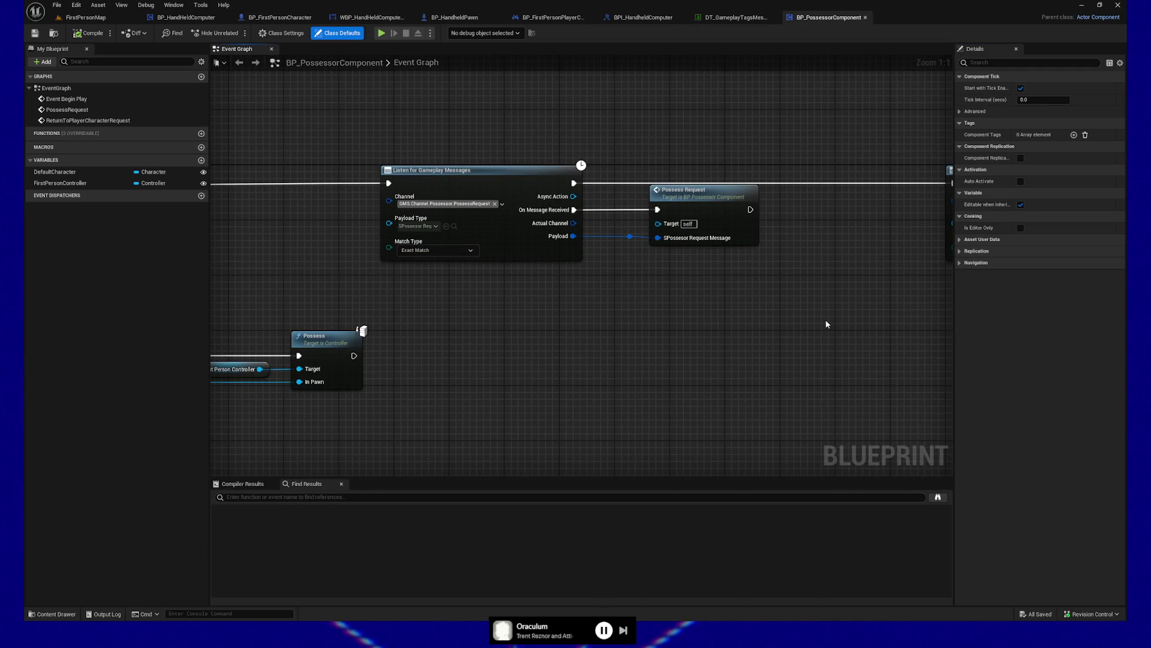
{"action": "left_click_drag", "start_coordinate": [825, 324], "coordinate": [720, 350]}
{"action": "left_click_drag", "start_coordinate": [782, 324], "coordinate": [364, 326]}
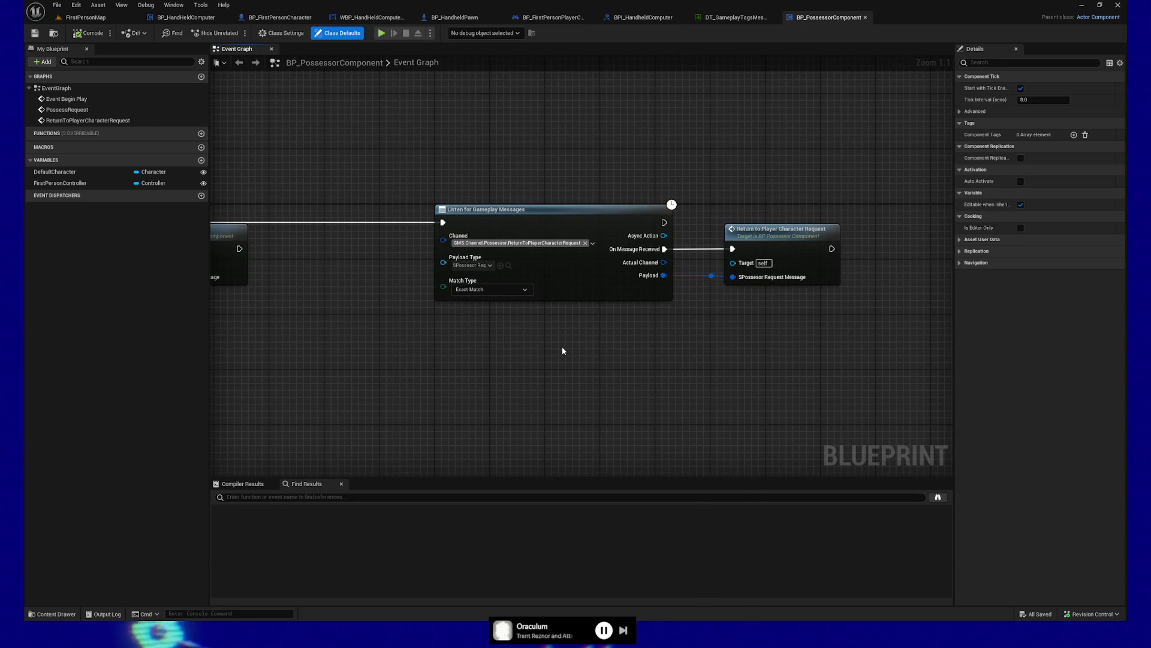
{"action": "left_click_drag", "start_coordinate": [740, 152], "coordinate": [840, 322]}
{"action": "left_click_drag", "start_coordinate": [696, 189], "coordinate": [865, 357]}
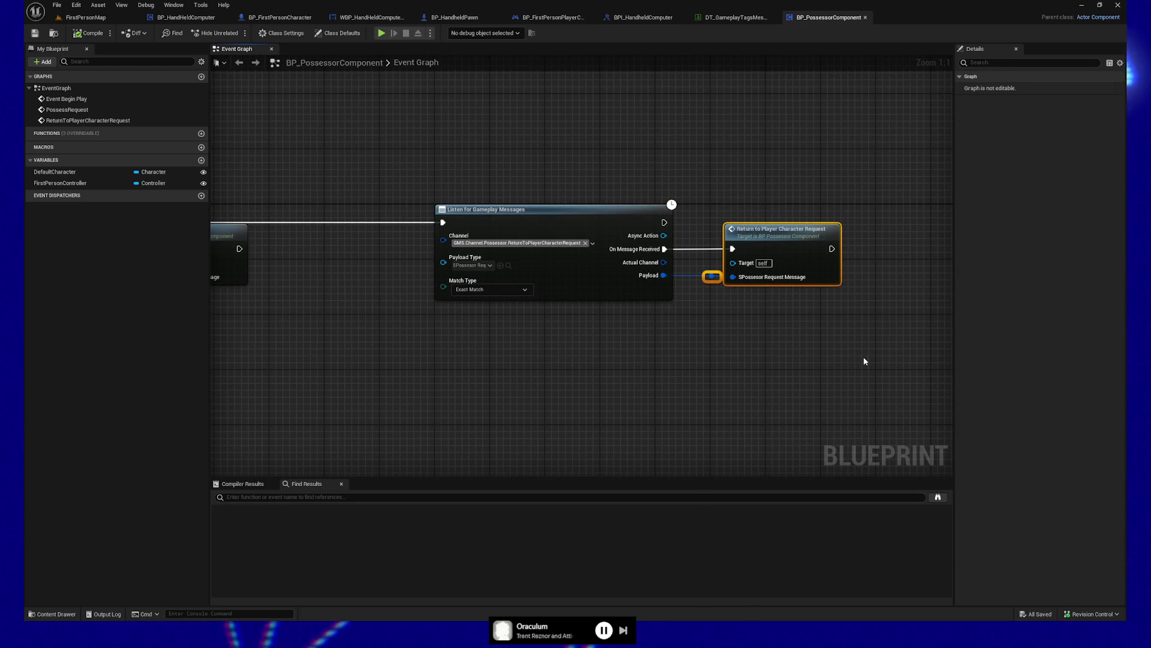
{"action": "mouse_move", "coordinate": [342, 373]}
{"action": "left_mouse_down"}
{"action": "mouse_move", "coordinate": [491, 373]}
{"action": "mouse_move", "coordinate": [524, 227]}
{"action": "mouse_move", "coordinate": [710, 398]}
{"action": "left_mouse_up"}
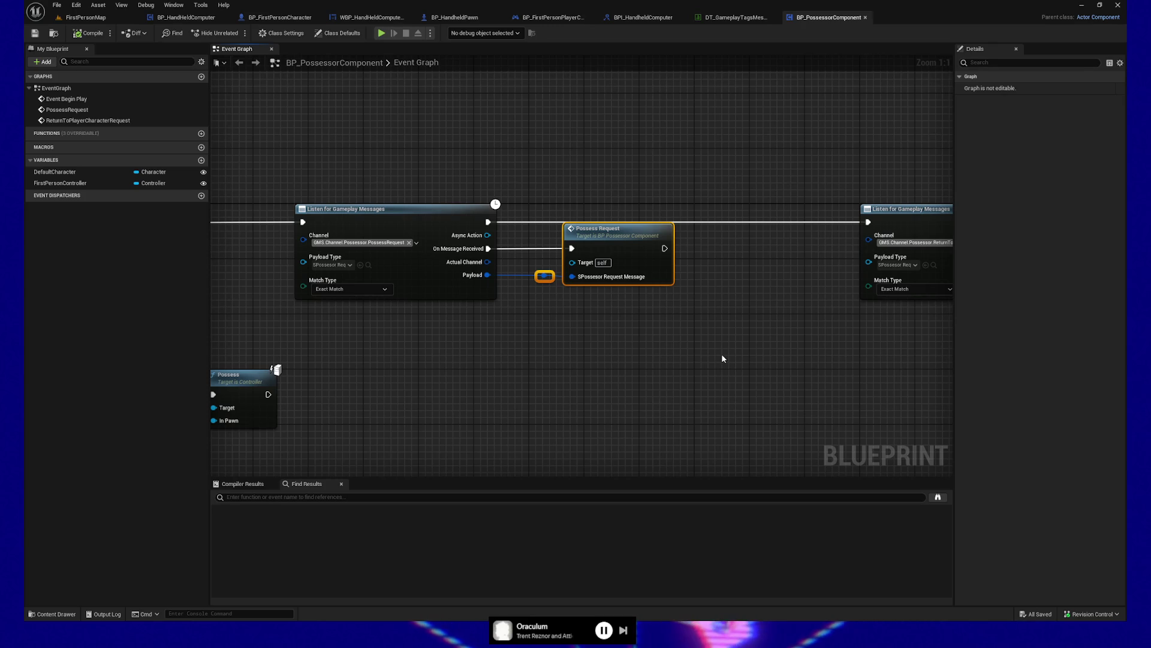
{"action": "left_click_drag", "start_coordinate": [619, 378], "coordinate": [986, 289]}
{"action": "left_click_drag", "start_coordinate": [420, 218], "coordinate": [703, 215]}
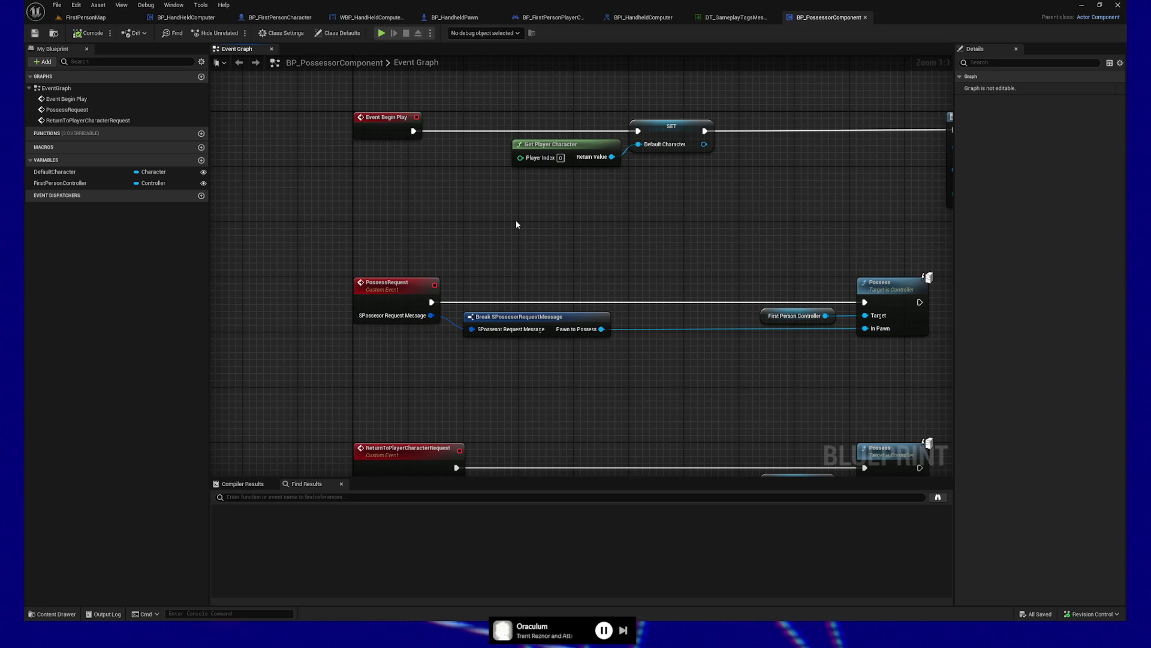
{"action": "left_click_drag", "start_coordinate": [502, 211], "coordinate": [400, 186]}
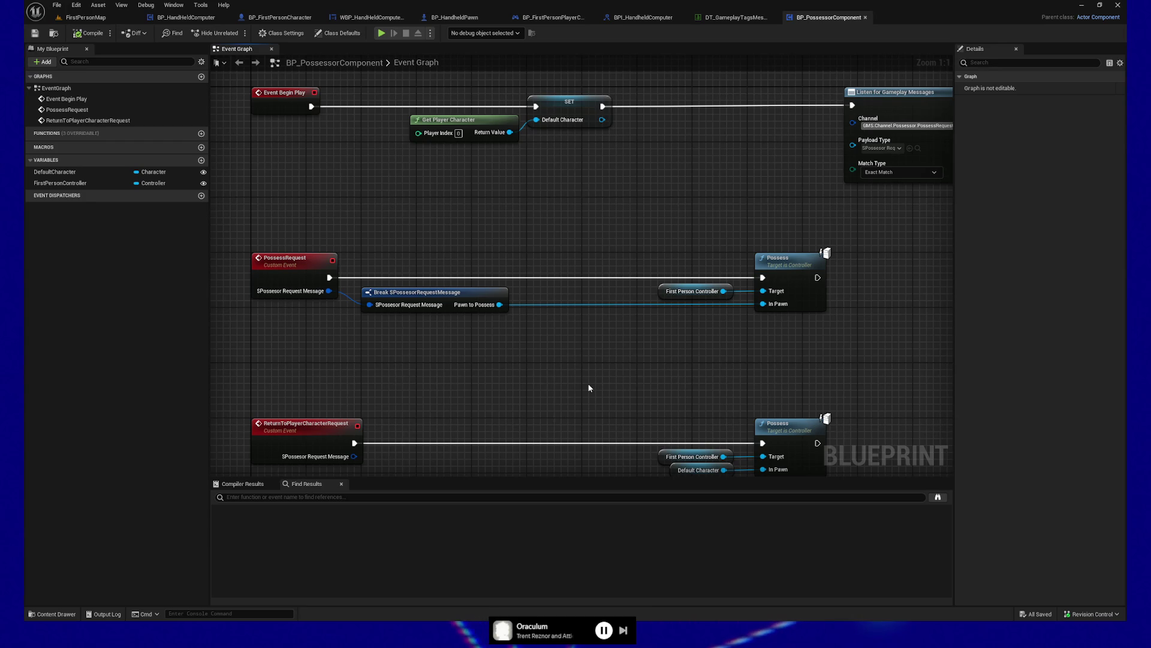
{"action": "mouse_move", "coordinate": [430, 402]}
{"action": "left_mouse_down"}
{"action": "mouse_move", "coordinate": [429, 329]}
{"action": "mouse_move", "coordinate": [583, 329]}
{"action": "mouse_move", "coordinate": [590, 249]}
{"action": "left_mouse_up"}
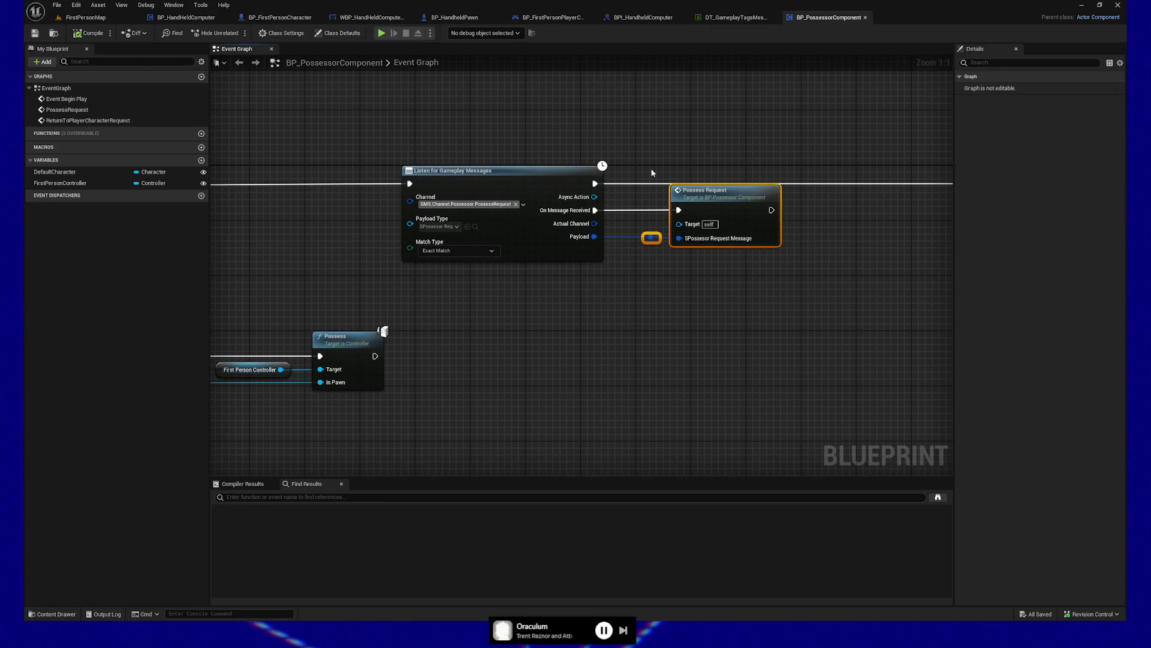
{"action": "left_click_drag", "start_coordinate": [789, 314], "coordinate": [754, 362]}
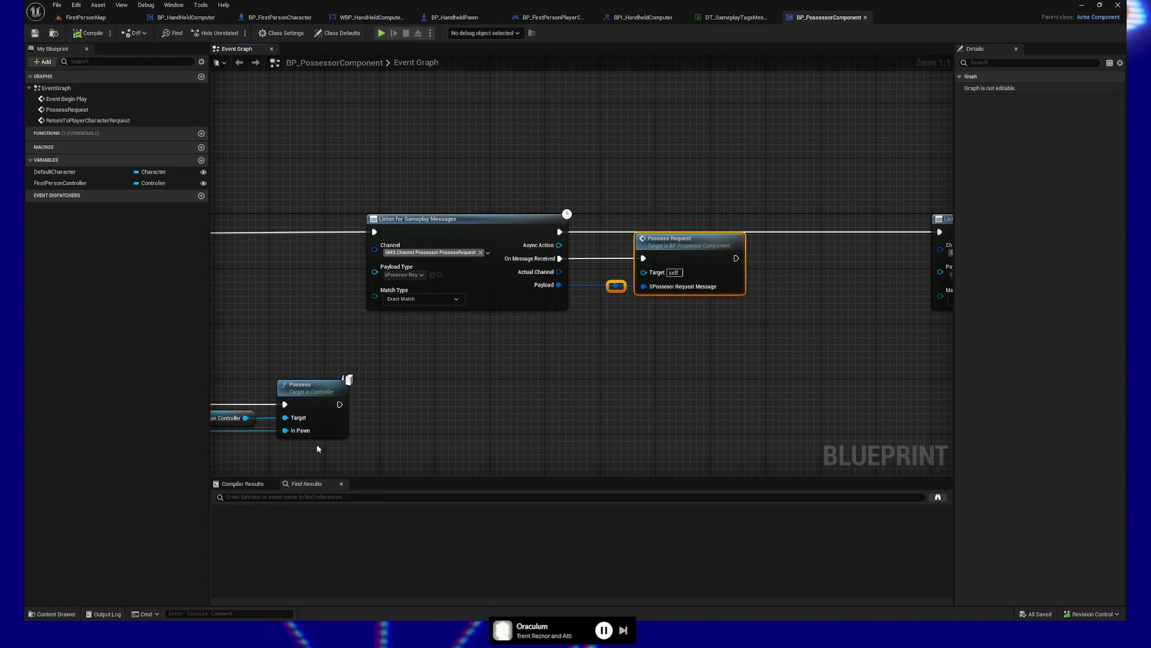
{"action": "left_click", "coordinate": [53, 614]}
{"action": "type", "text": "s"}
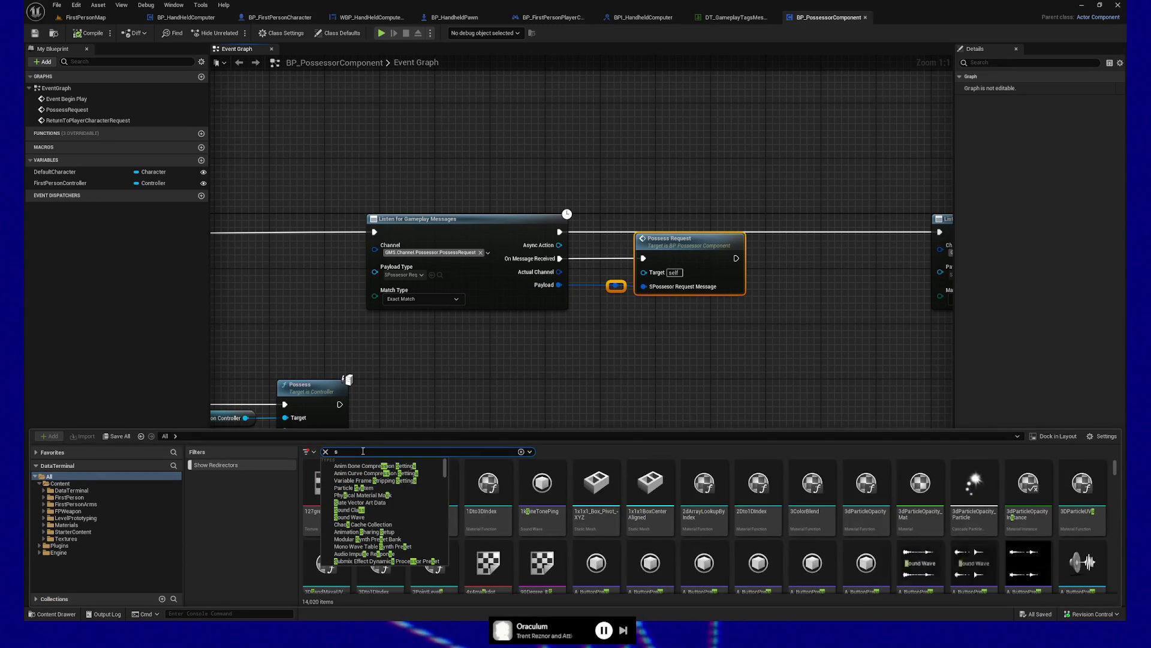
Search 'posses' and open SPossesorRequestMessage to check its PawnToPossess member of type Pawn
{"action": "type", "text": "posses"}
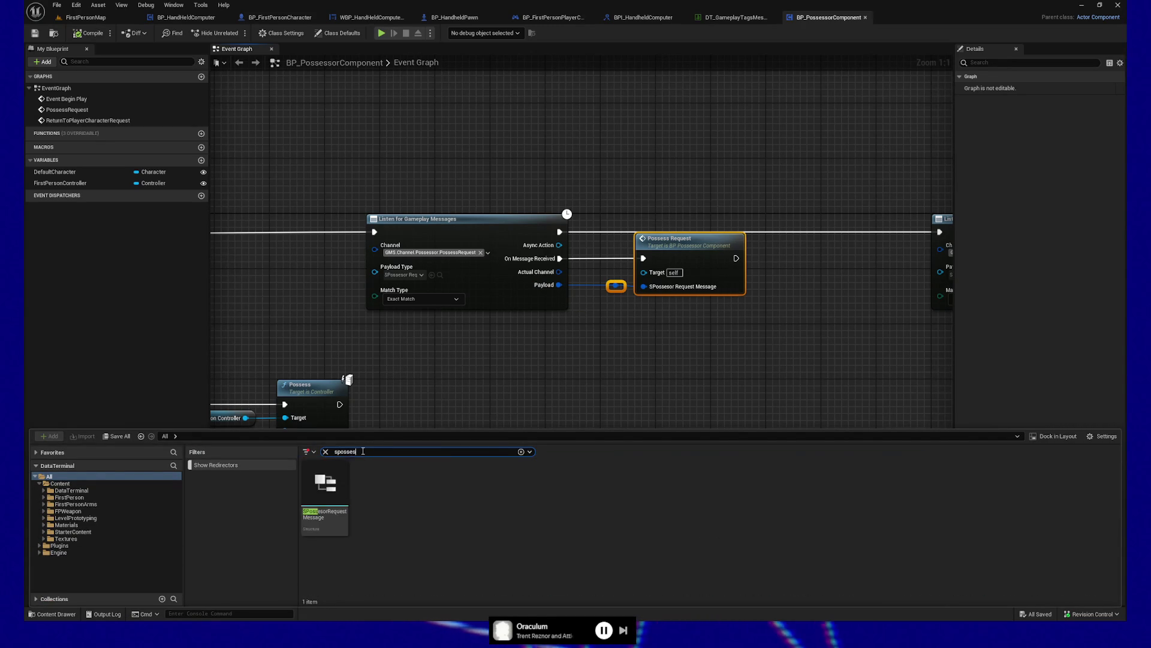
{"action": "double_click", "coordinate": [333, 498]}
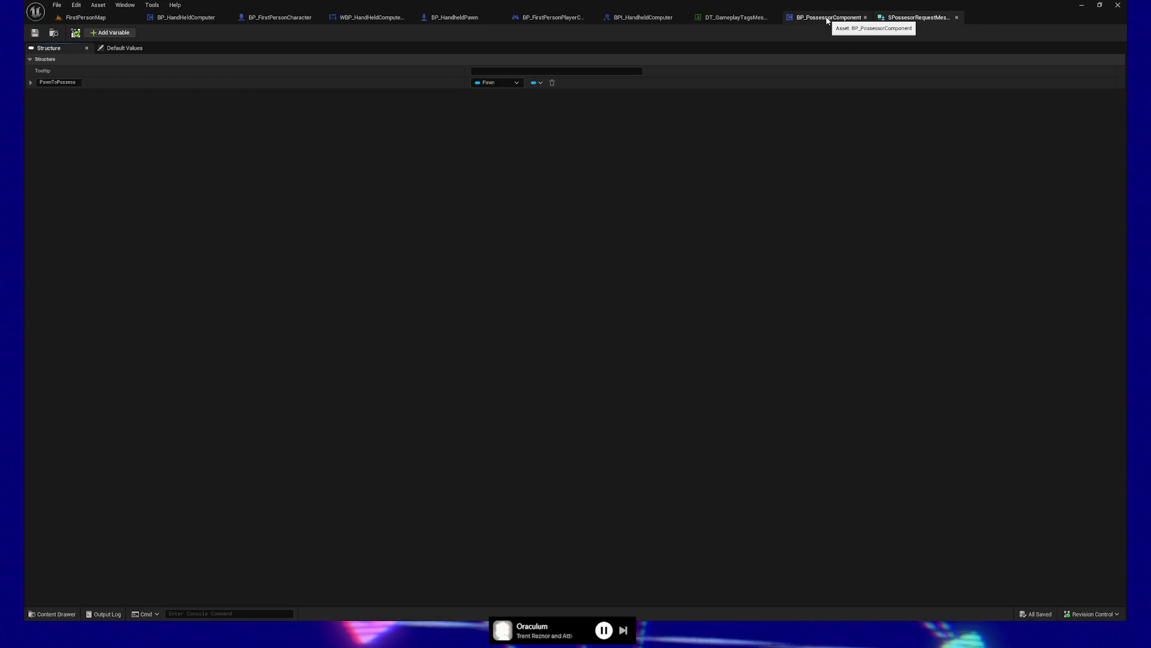
{"action": "left_click", "coordinate": [828, 19]}
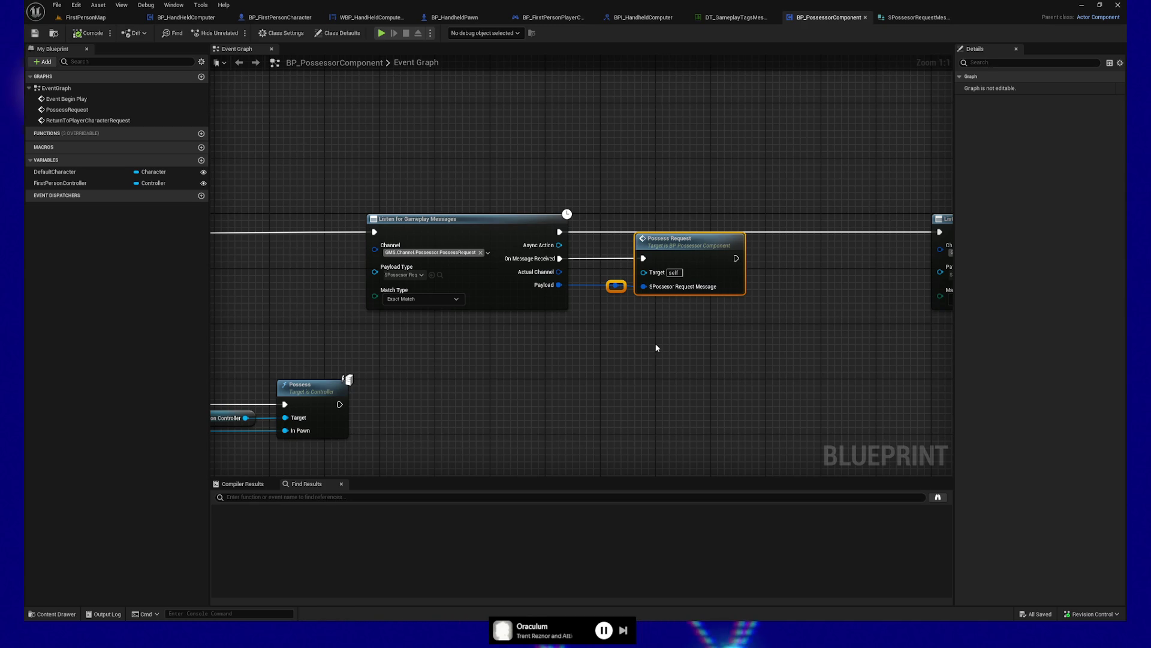
Locate and marquee-select the Return to Player Character Request and Possess Request nodes
{"action": "left_click_drag", "start_coordinate": [760, 399], "coordinate": [570, 353]}
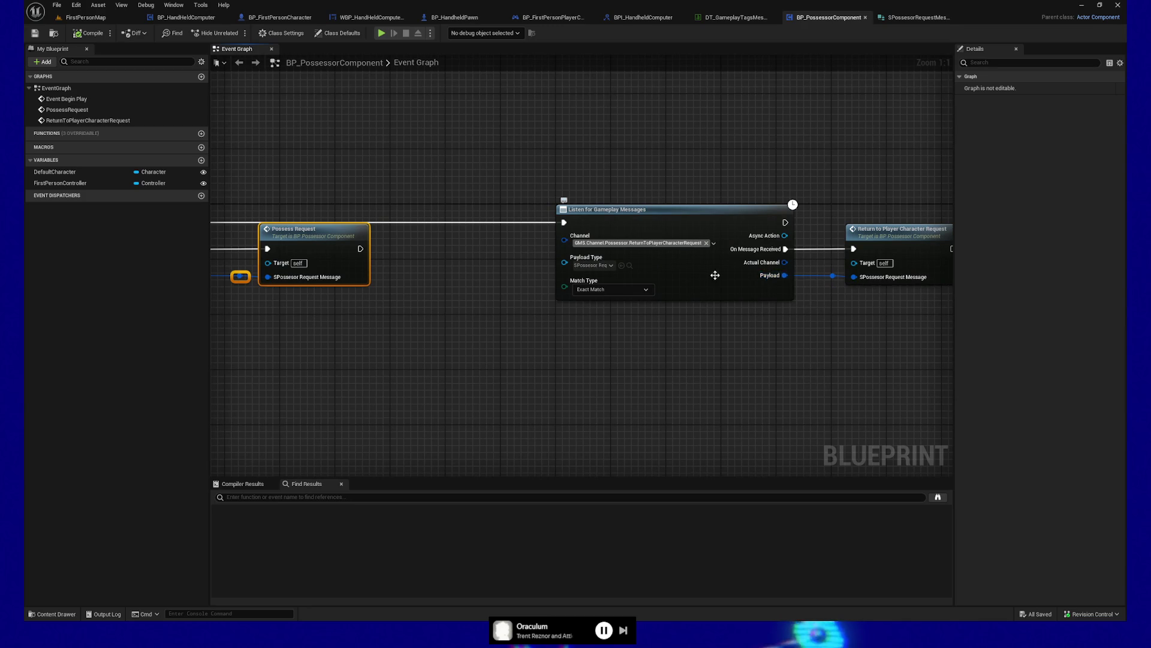
{"action": "left_click_drag", "start_coordinate": [814, 360], "coordinate": [645, 383]}
{"action": "left_click_drag", "start_coordinate": [648, 209], "coordinate": [824, 335]}
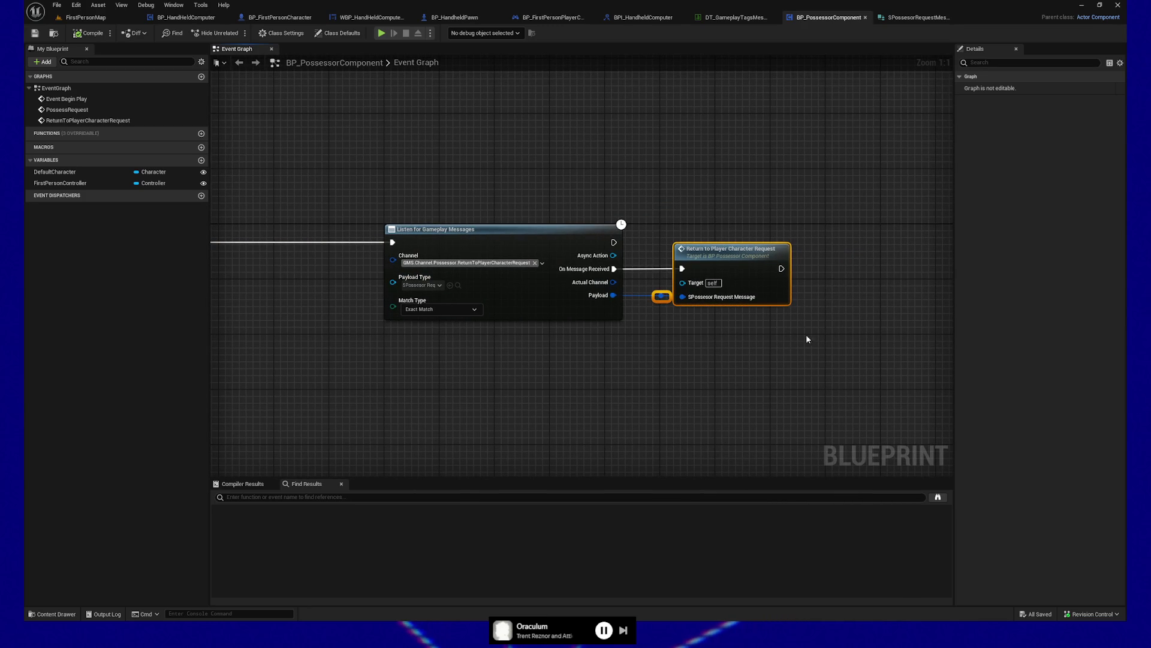
{"action": "mouse_move", "coordinate": [358, 392]}
{"action": "left_mouse_down"}
{"action": "mouse_move", "coordinate": [308, 394]}
{"action": "mouse_move", "coordinate": [370, 391]}
{"action": "mouse_move", "coordinate": [362, 201]}
{"action": "mouse_move", "coordinate": [497, 337]}
{"action": "left_mouse_up"}
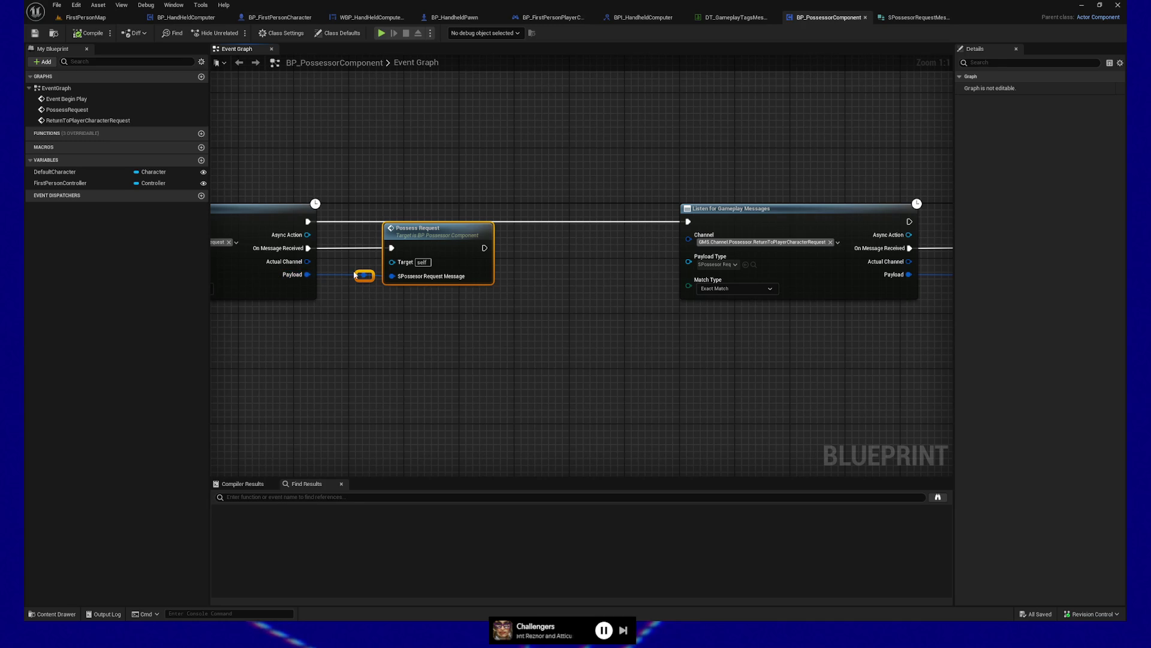
{"action": "left_click_drag", "start_coordinate": [331, 330], "coordinate": [526, 325]}
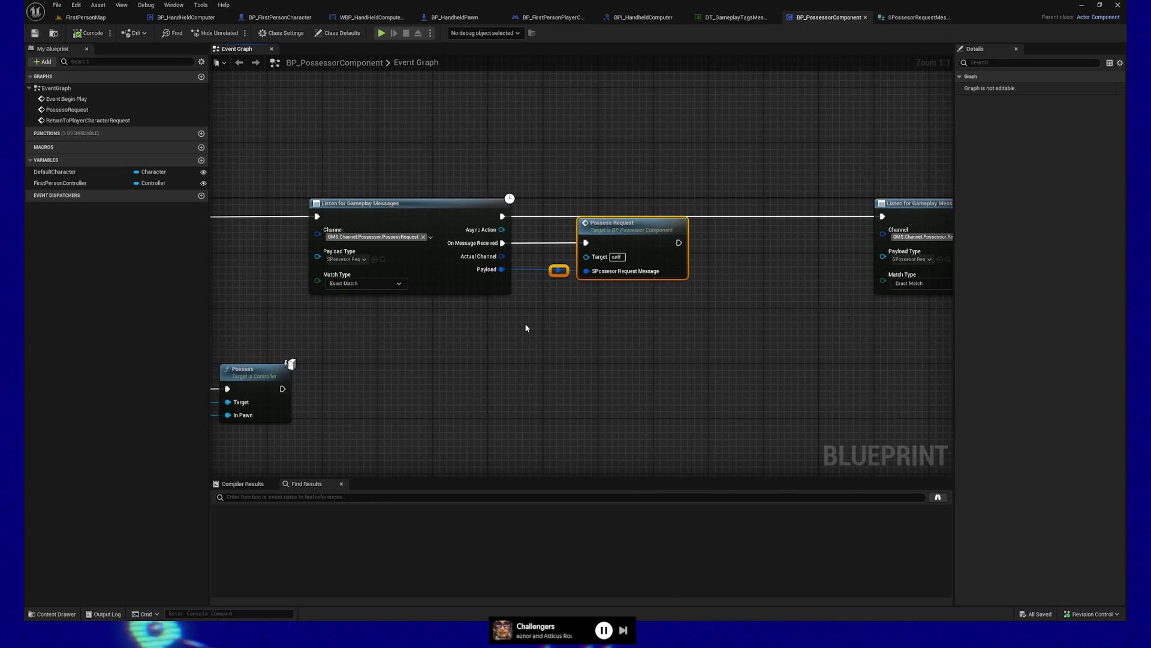
{"action": "mouse_move", "coordinate": [455, 344]}
{"action": "left_mouse_down"}
{"action": "mouse_move", "coordinate": [580, 332]}
{"action": "mouse_move", "coordinate": [557, 361]}
{"action": "left_mouse_up"}
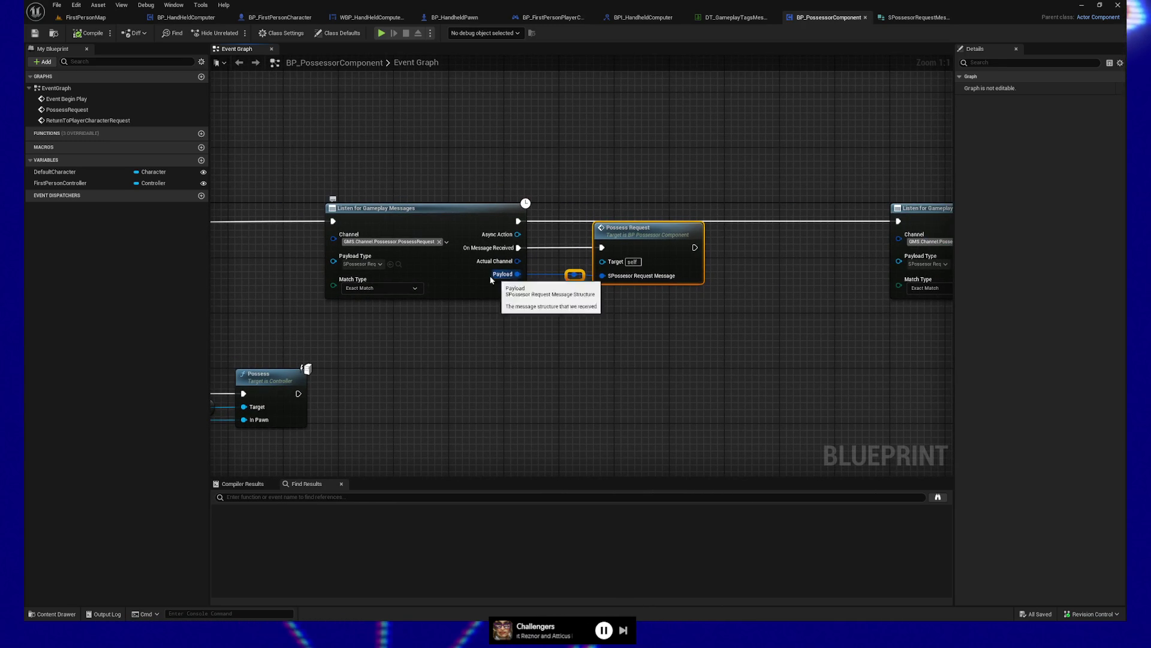
{"action": "left_click", "coordinate": [571, 184]}
{"action": "left_click_drag", "start_coordinate": [622, 242], "coordinate": [741, 328]}
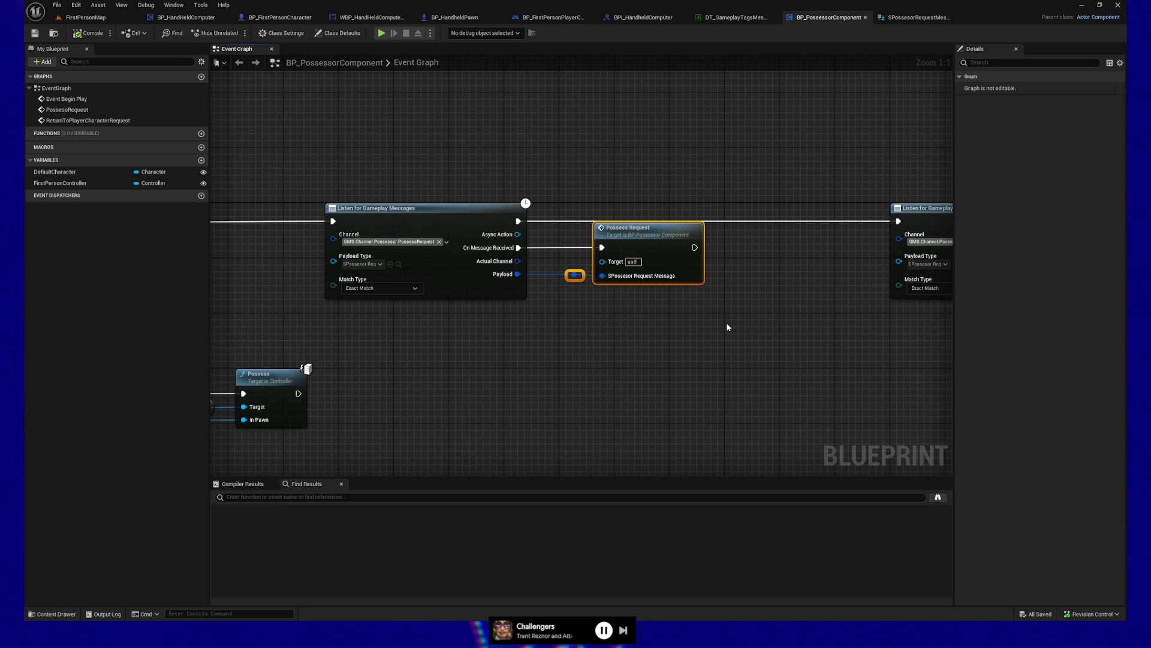
{"action": "mouse_move", "coordinate": [662, 301]}
{"action": "left_mouse_down"}
{"action": "mouse_move", "coordinate": [360, 266]}
{"action": "mouse_move", "coordinate": [314, 342]}
{"action": "left_mouse_up"}
Inspect the PossessRequest custom event's details, then pan back to its Gameplay Messages listener
{"action": "left_click_drag", "start_coordinate": [256, 211], "coordinate": [306, 254]}
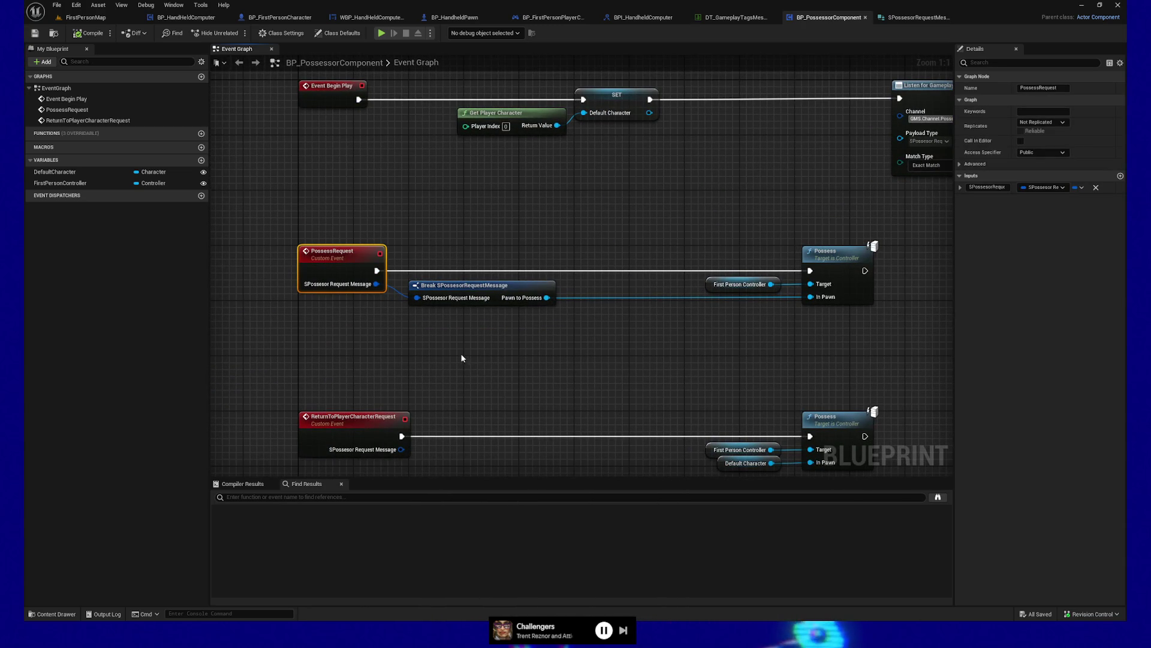
{"action": "mouse_move", "coordinate": [473, 363]}
{"action": "left_mouse_down"}
{"action": "mouse_move", "coordinate": [368, 375]}
{"action": "mouse_move", "coordinate": [713, 302]}
{"action": "mouse_move", "coordinate": [699, 314]}
{"action": "left_mouse_up"}
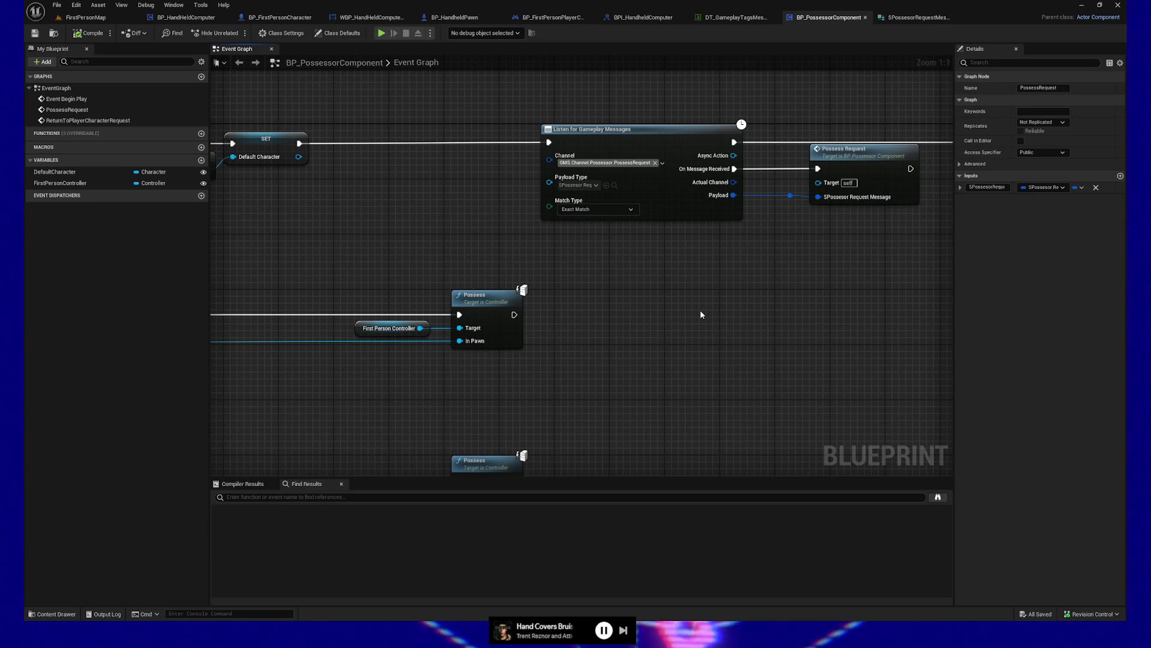
Select the Payload reroute knot and Possess Request node and nudge them left toward the listener
{"action": "mouse_move", "coordinate": [699, 314]}
{"action": "left_mouse_down"}
{"action": "mouse_move", "coordinate": [626, 314]}
{"action": "mouse_move", "coordinate": [609, 335]}
{"action": "left_mouse_up"}
{"action": "left_click", "coordinate": [637, 217]}
{"action": "left_click", "coordinate": [526, 223], "text": "ctrl"}
{"action": "left_click", "coordinate": [618, 338]}
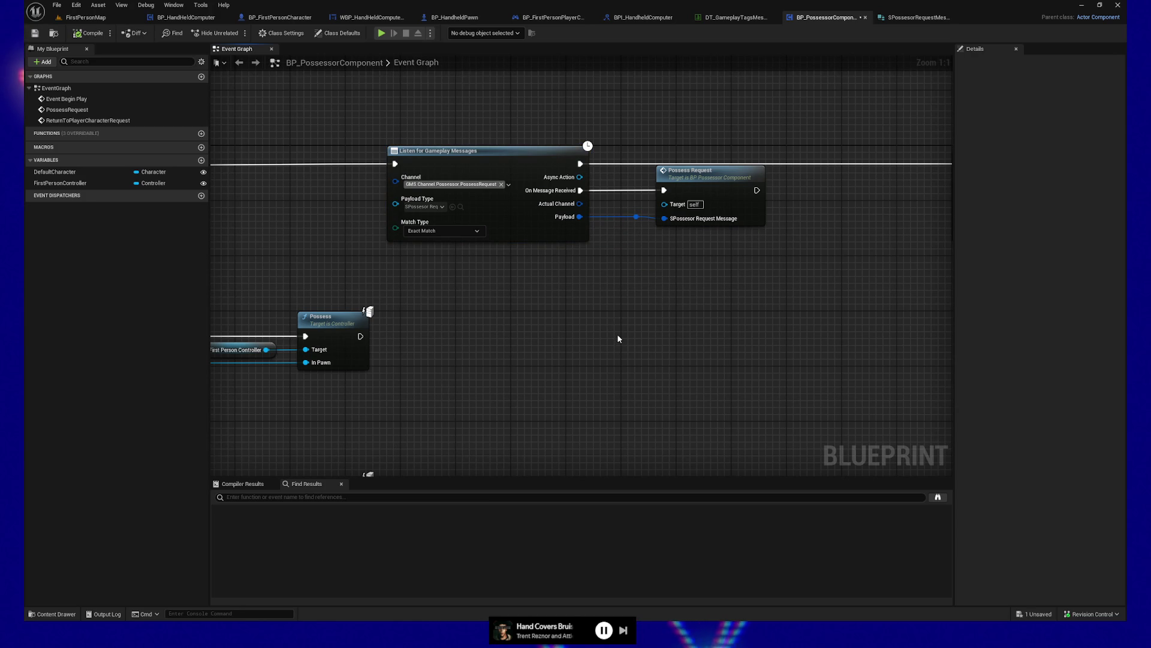
{"action": "left_click_drag", "start_coordinate": [339, 113], "coordinate": [759, 236]}
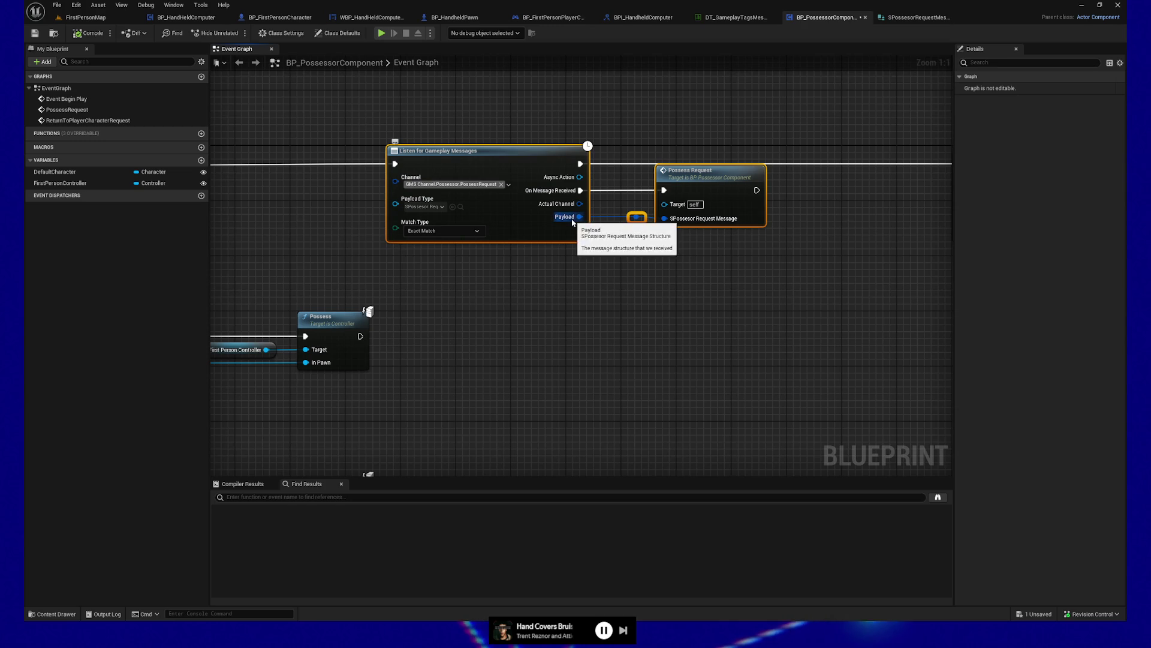
{"action": "left_click_drag", "start_coordinate": [607, 133], "coordinate": [787, 267]}
{"action": "key", "text": "Left"}
{"action": "key", "text": "Left"}
{"action": "key", "text": "Left"}
{"action": "key", "text": "Left"}
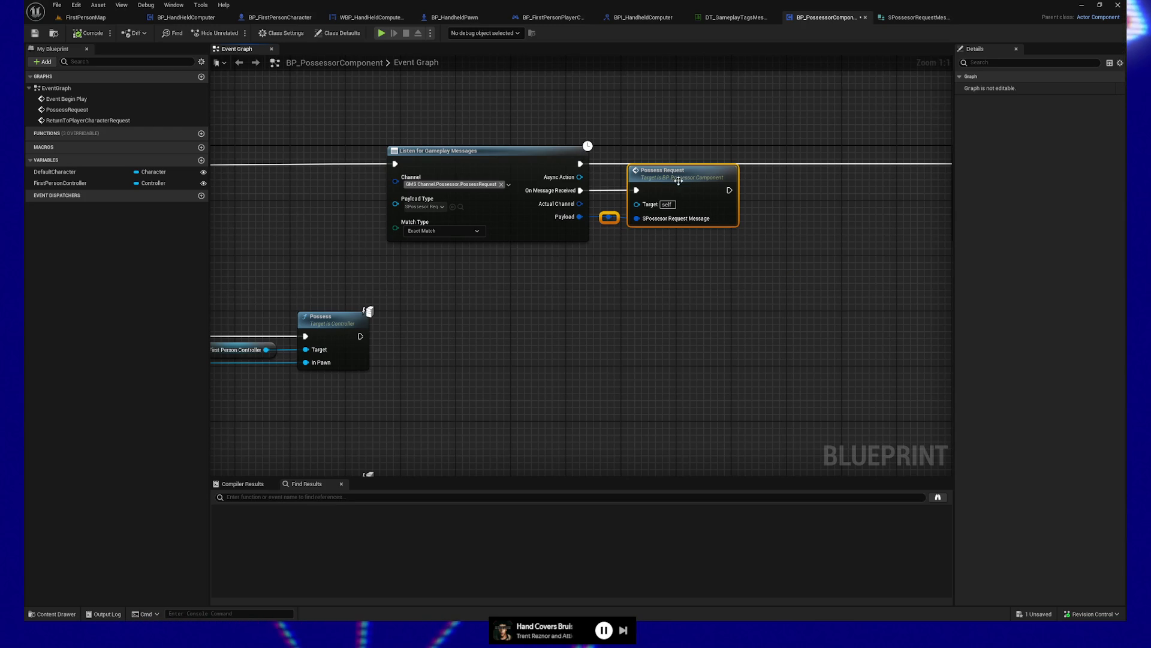
{"action": "left_click", "coordinate": [675, 221]}
{"action": "left_click", "coordinate": [482, 156]}
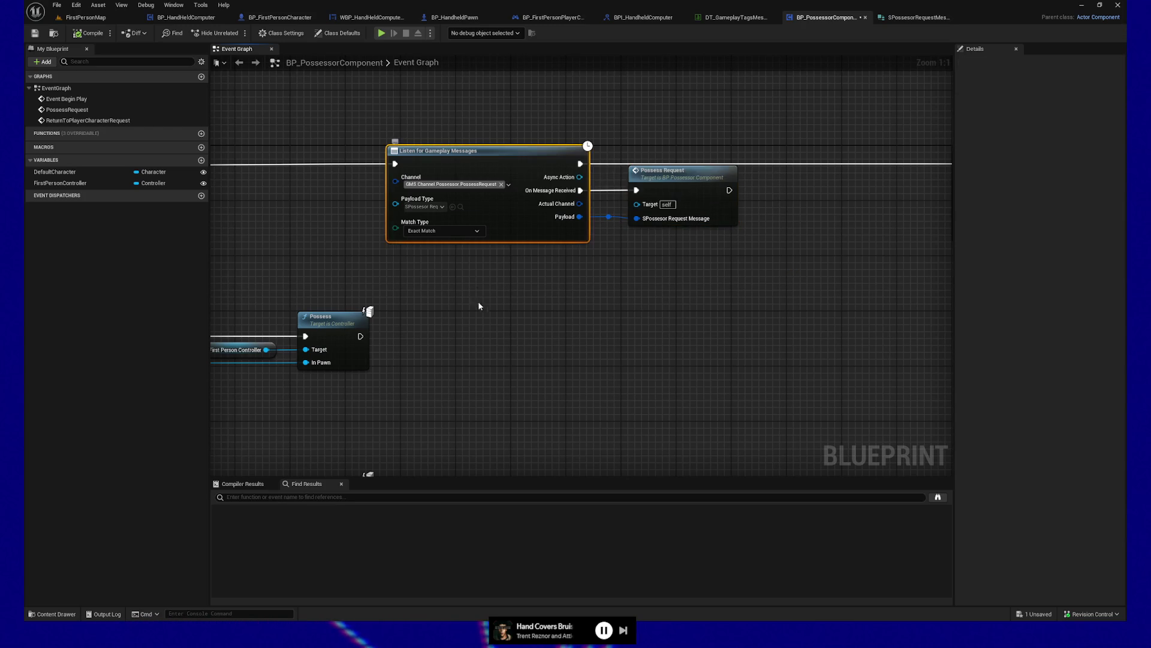
Copy the GMS.Channel.Possessor.PossessRequest tag name from the Channel tag list to the clipboard
{"action": "left_click", "coordinate": [546, 189]}
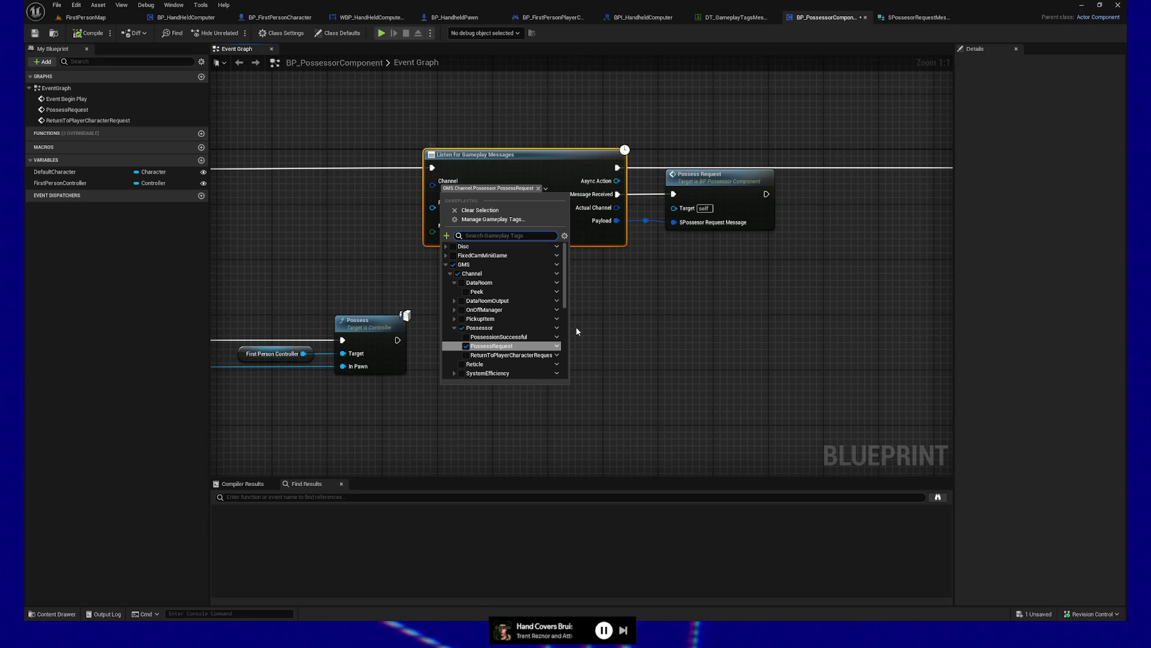
{"action": "left_click", "coordinate": [557, 347]}
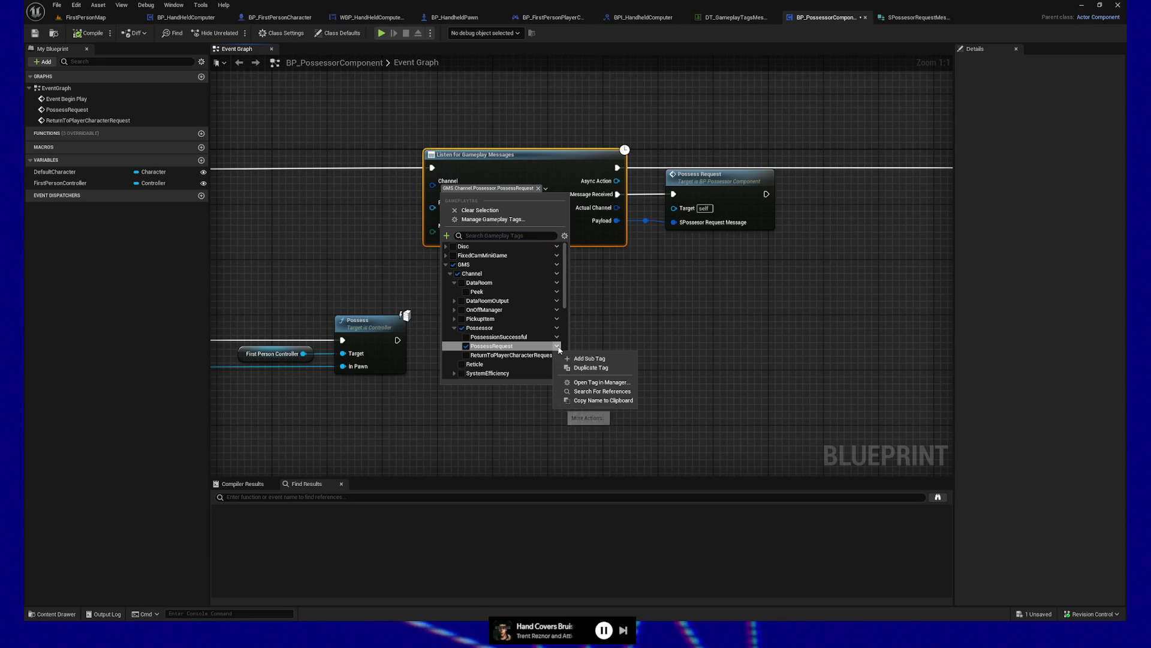
{"action": "left_click", "coordinate": [593, 400]}
{"action": "left_click", "coordinate": [724, 344]}
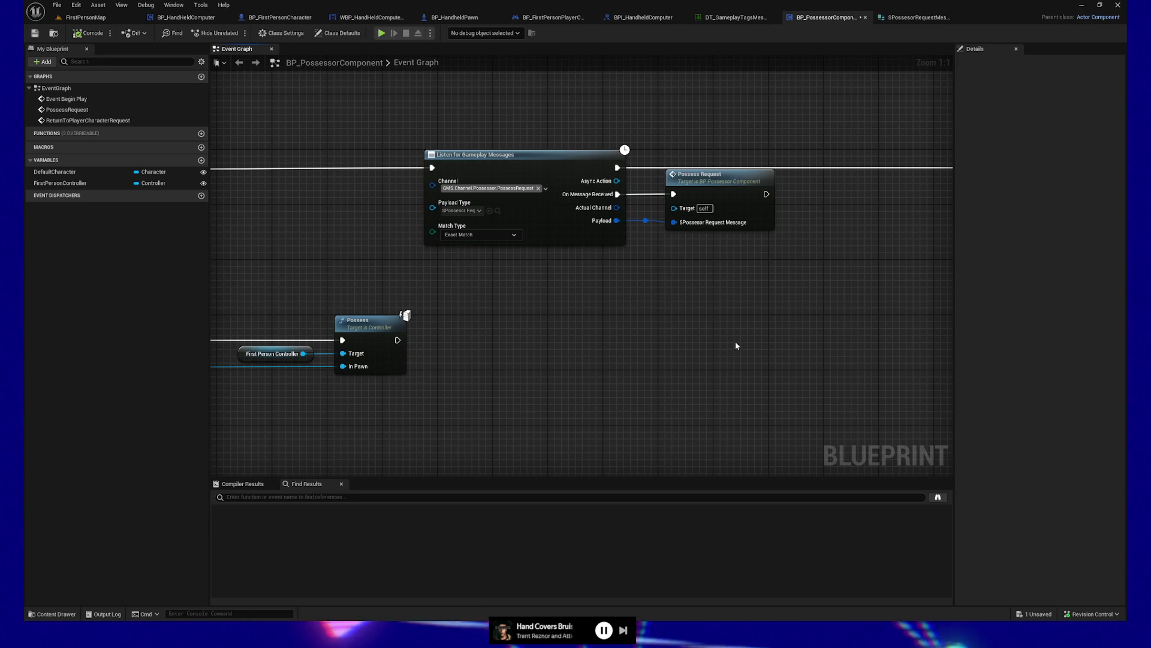
Search all blueprints for GMS.Channel.Possessor.PossessRequest using Find in Blueprints
{"action": "key", "text": "ctrl+shift+f"}
{"action": "type", "text": "GMS.Channel.Possessor.PossessRequest"}
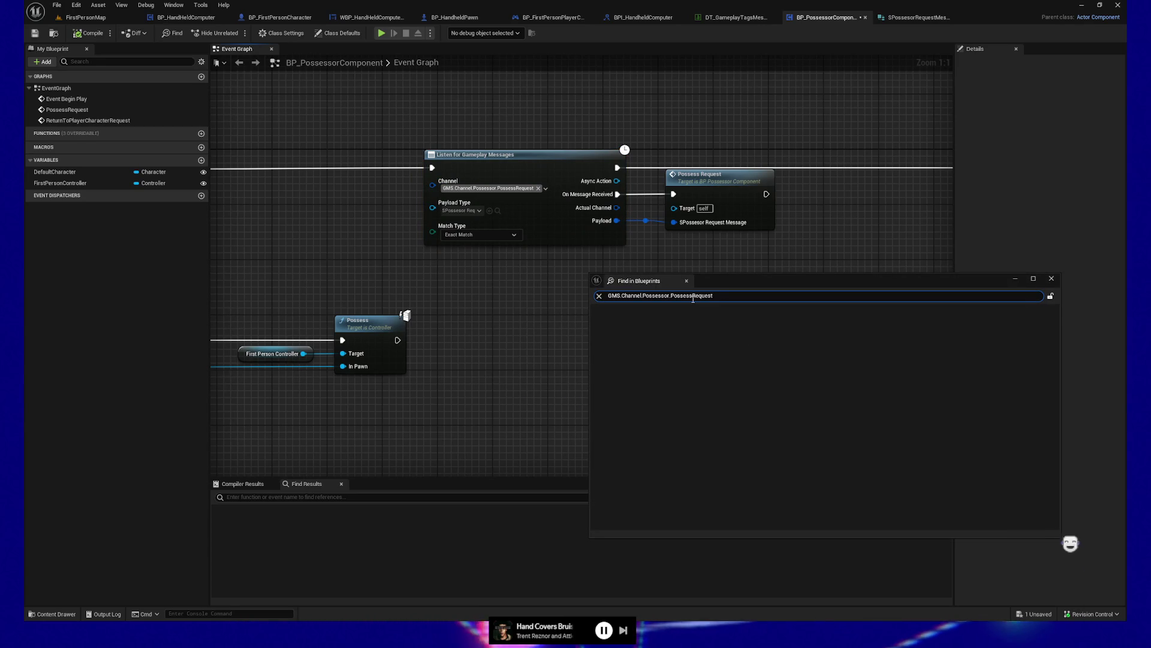
{"action": "key", "text": "Return"}
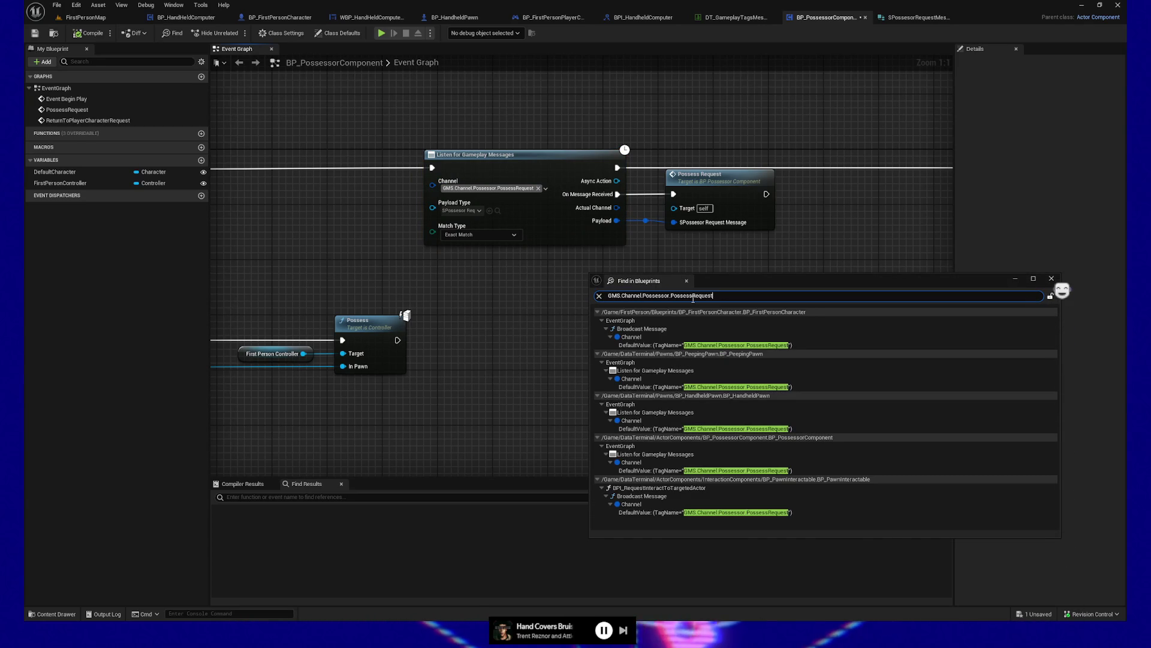